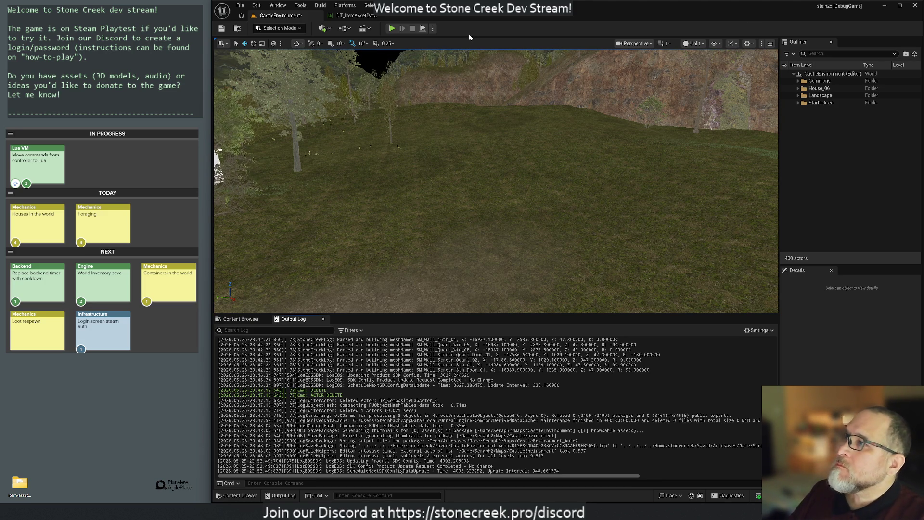
# - Open the Windows Start menu to launch another app
pyautogui.press('super')
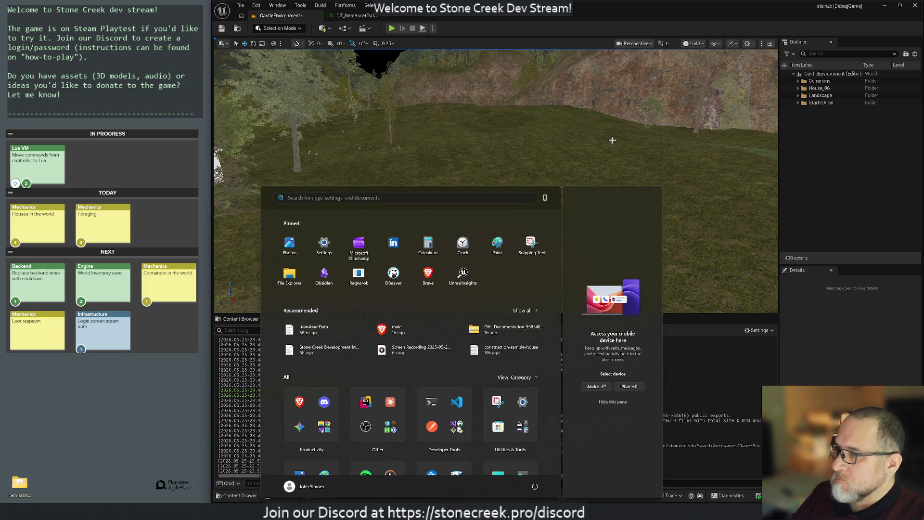
# - Launch VS Code from Start and reopen the recent actor-metadata-html project
pyautogui.write('cod')
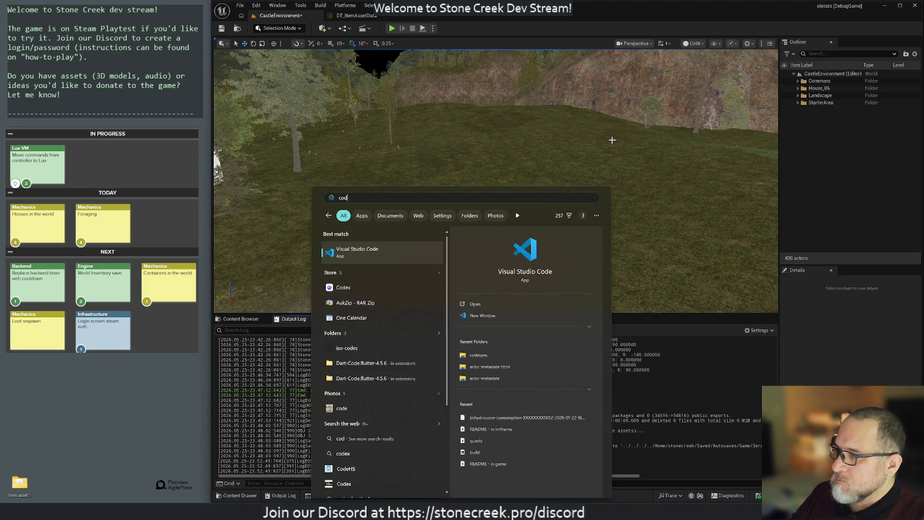
pyautogui.press('Return')
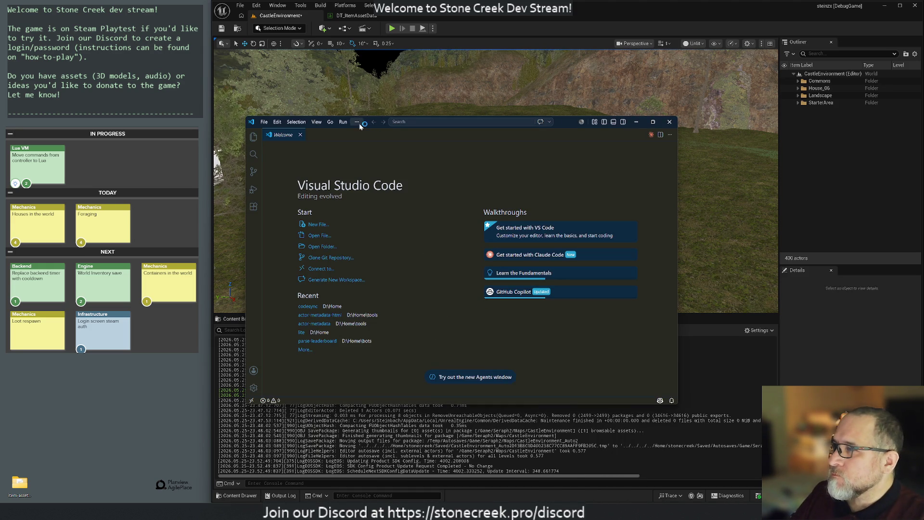
pyautogui.click(264, 122)
pyautogui.moveTo(278, 160)
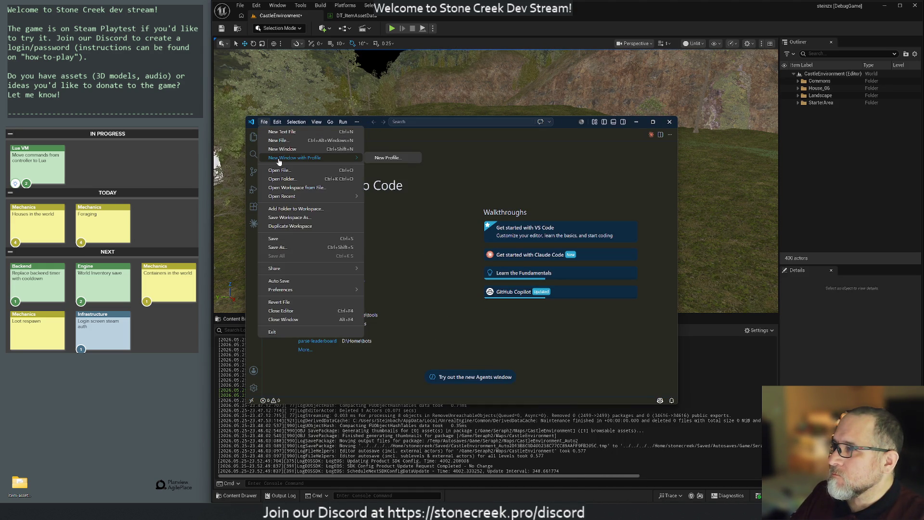
pyautogui.moveTo(290, 196)
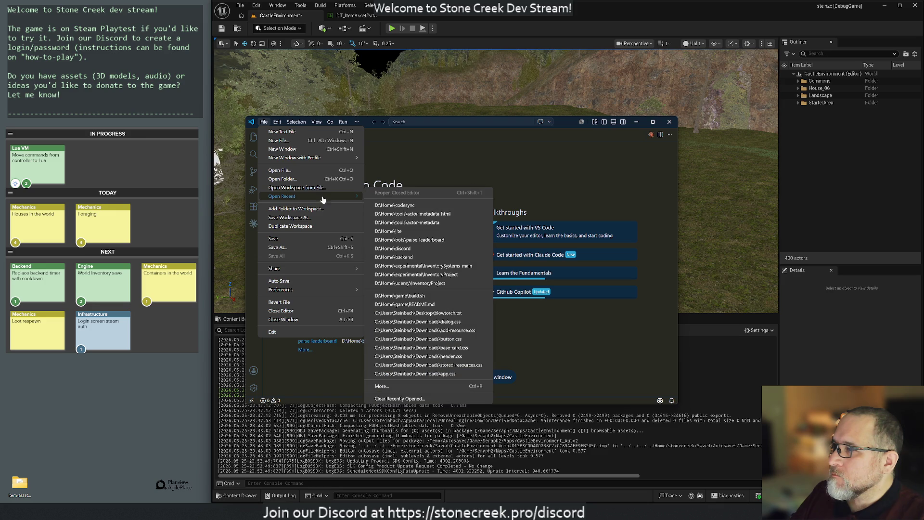
pyautogui.click(414, 214)
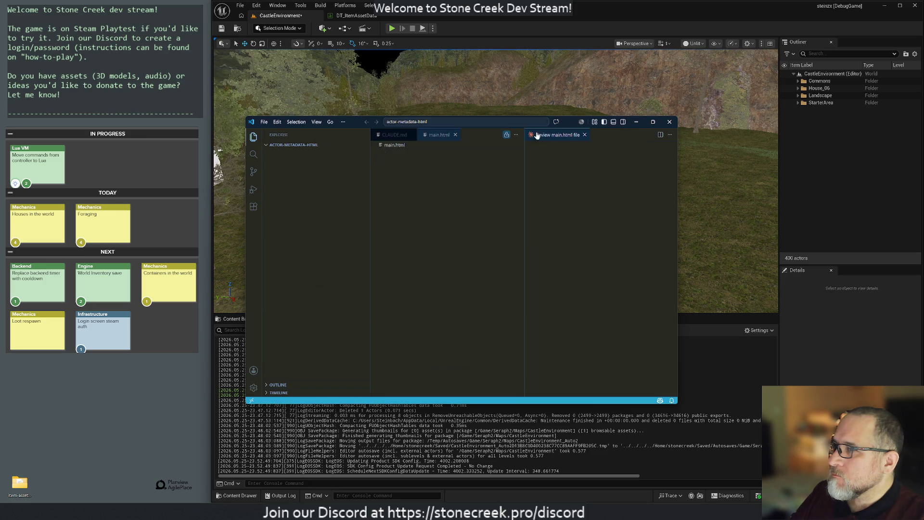
# - Snap the VS Code window to the right and widen it across most of the screen
pyautogui.moveTo(567, 120); pyautogui.dragTo(922, 115)
pyautogui.press('Escape')
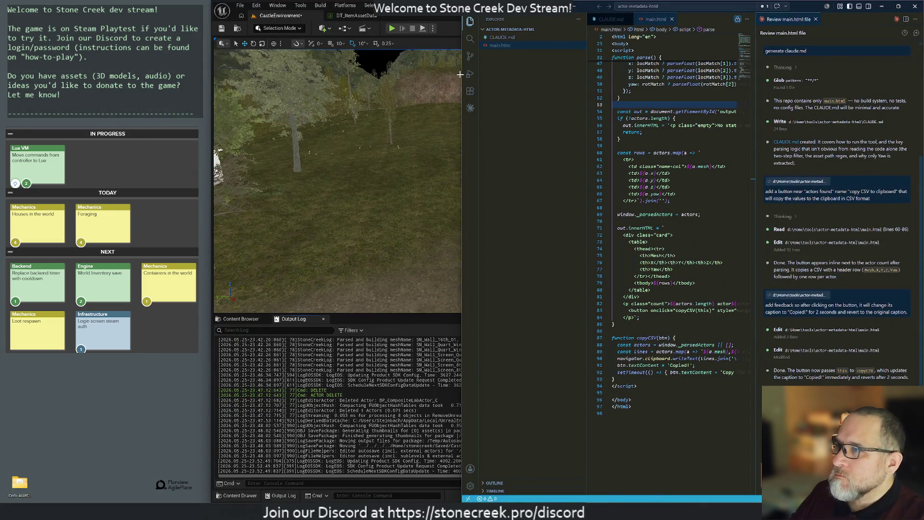
pyautogui.moveTo(462, 74); pyautogui.dragTo(214, 74)
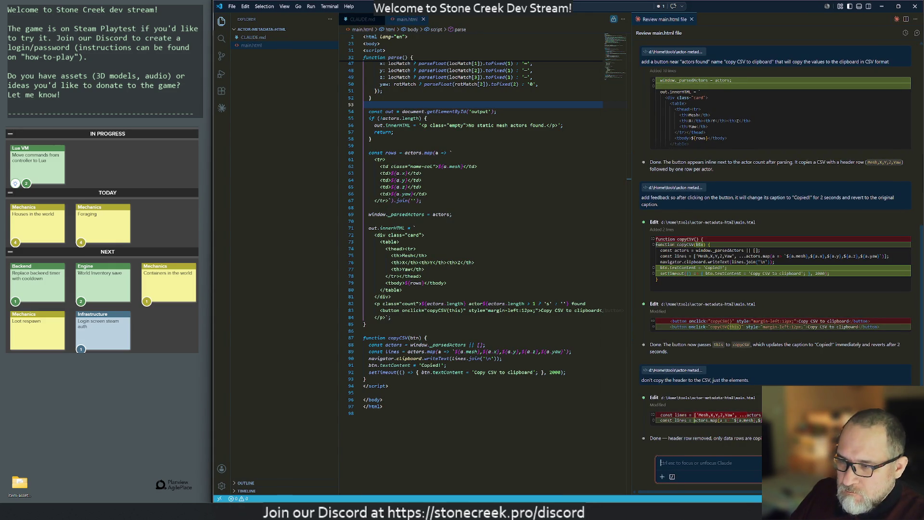
# - Ask Claude for a Normalize checkbox by the copy-CSV button that subtracts minimum X and Y from all rows
pyautogui.write('add a')
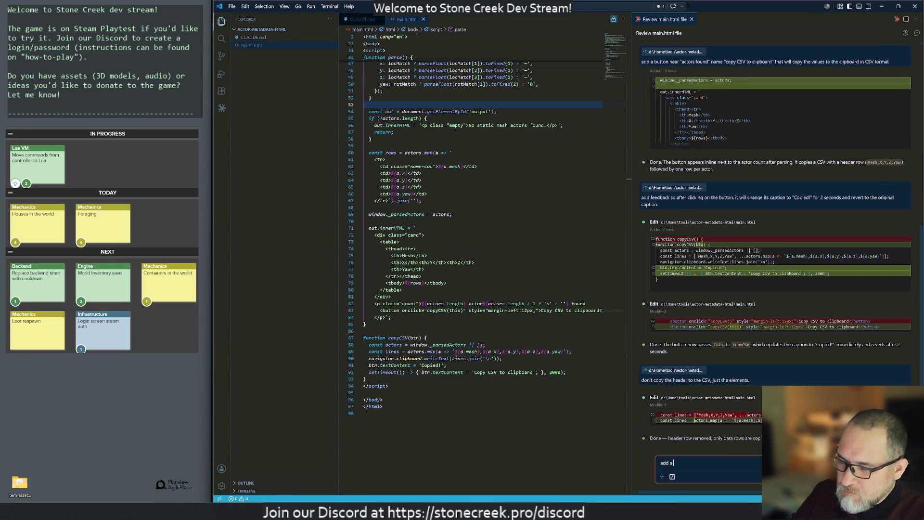
pyautogui.write(' checkbox')
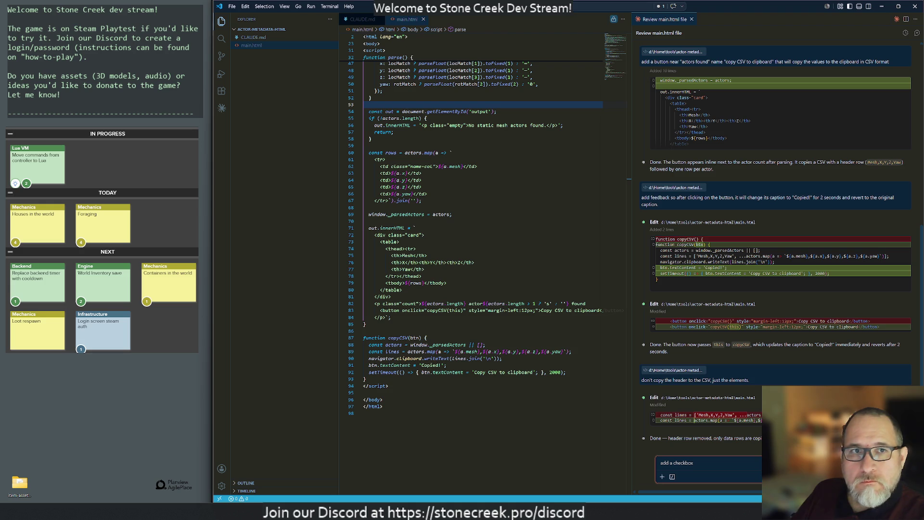
pyautogui.write(' near the')
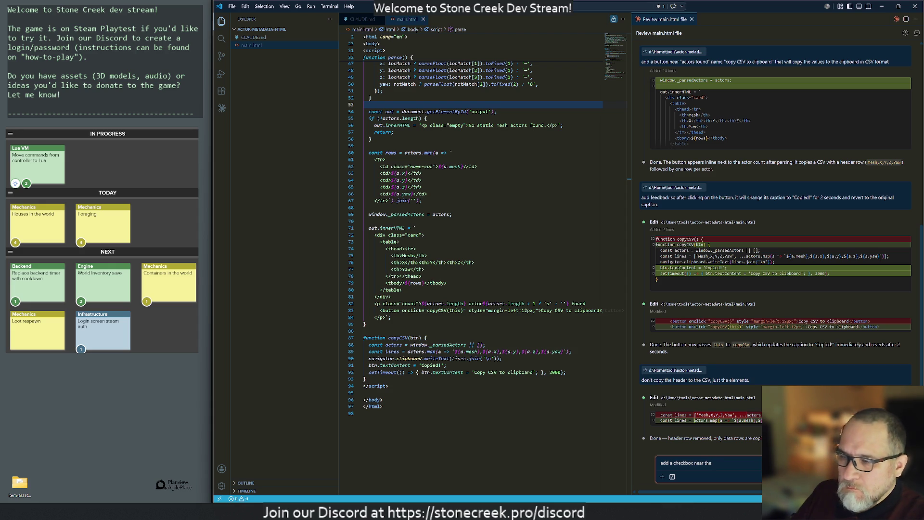
pyautogui.write('button ')
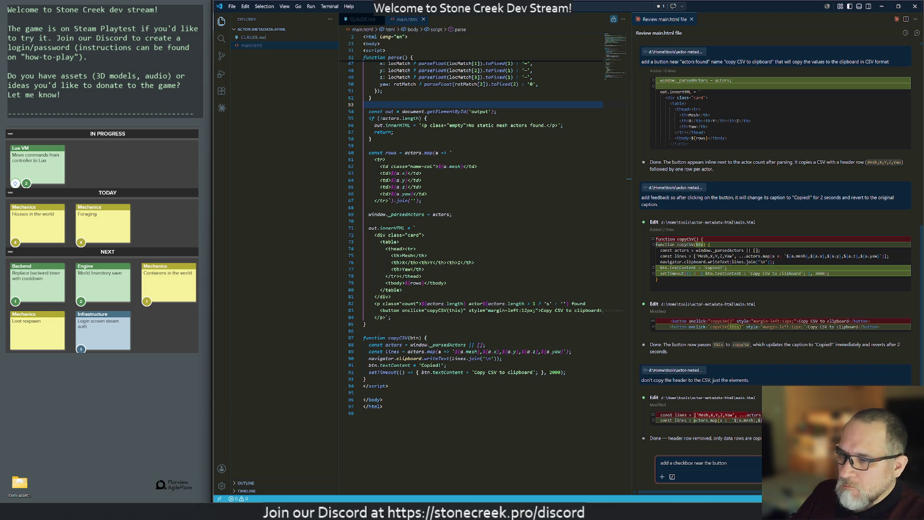
pyautogui.write(' w')
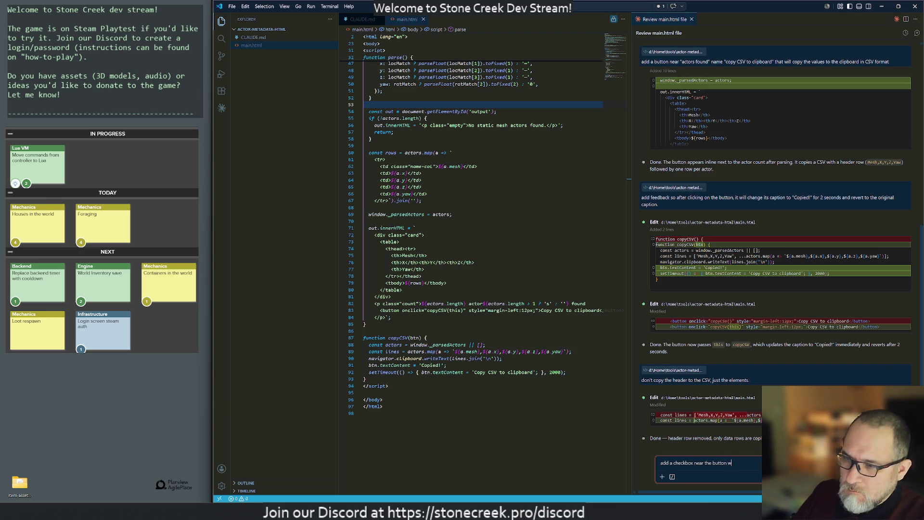
pyautogui.write('ith the caption')
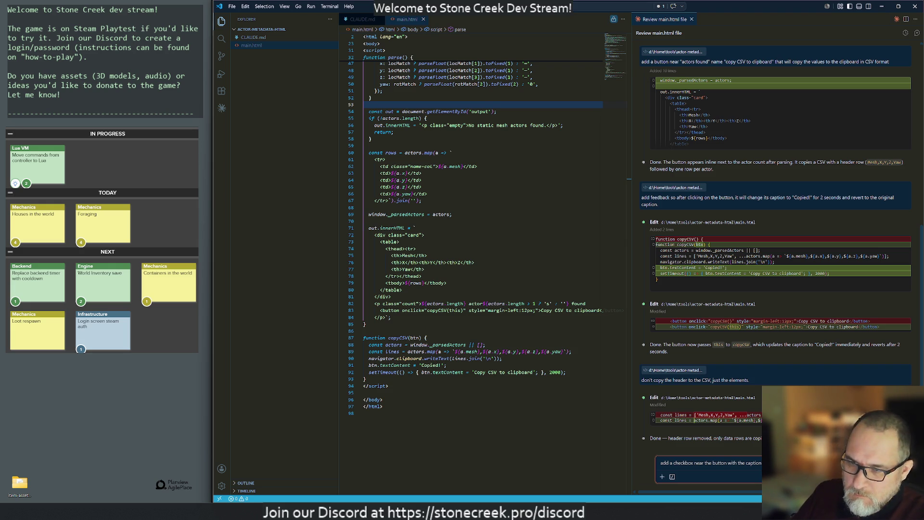
pyautogui.write('the mi')
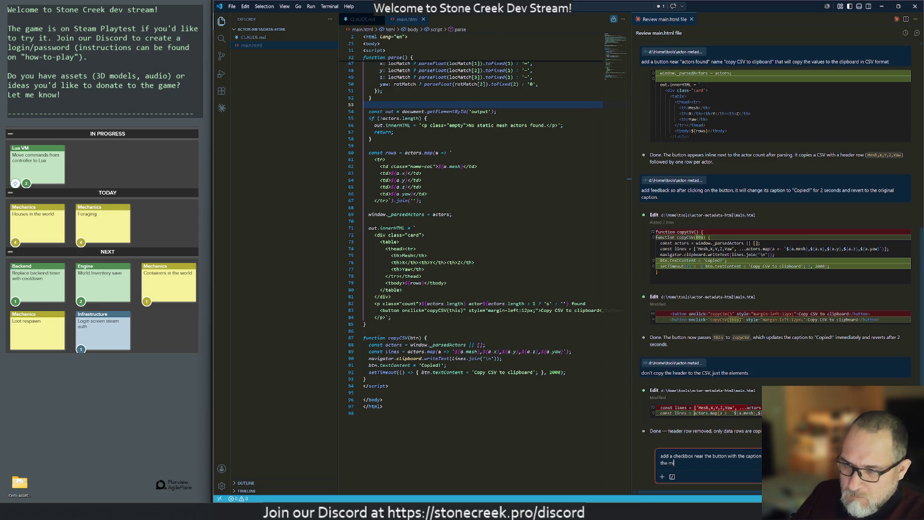
pyautogui.write('nimum X a')
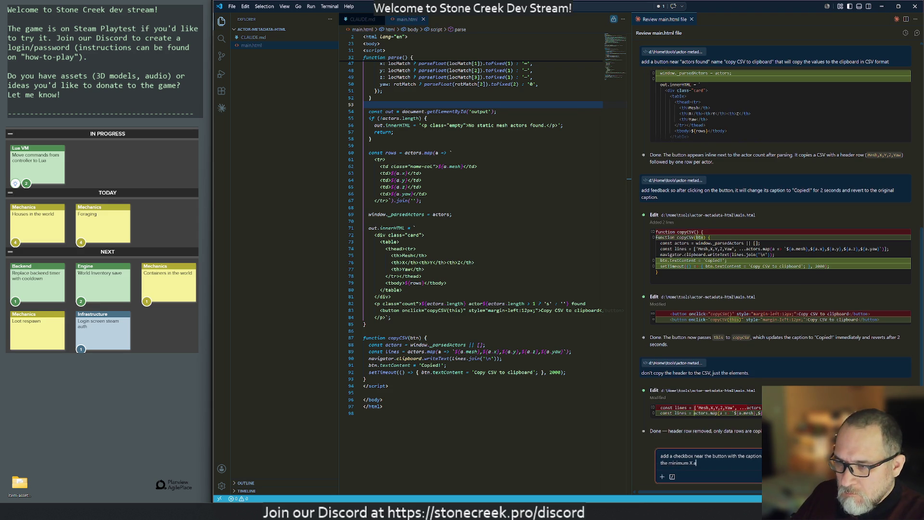
pyautogui.write('nd minimu')
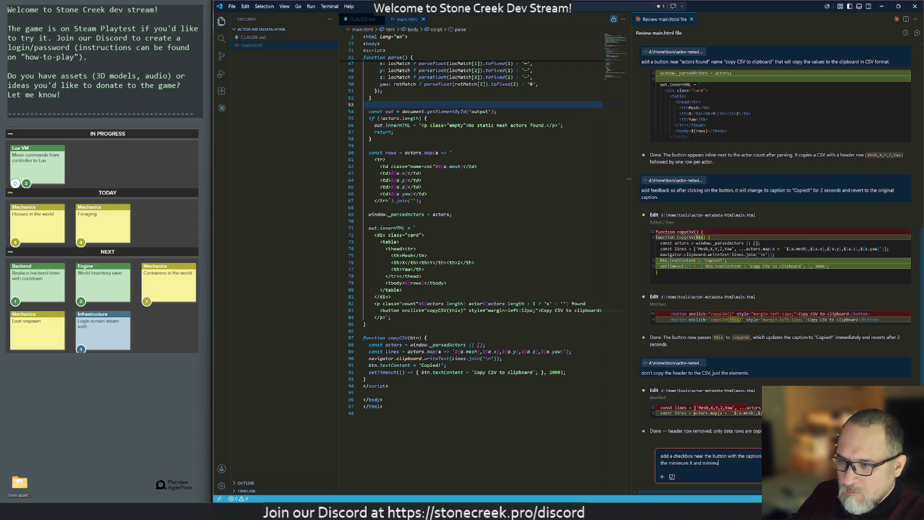
pyautogui.write('m Y cf all')
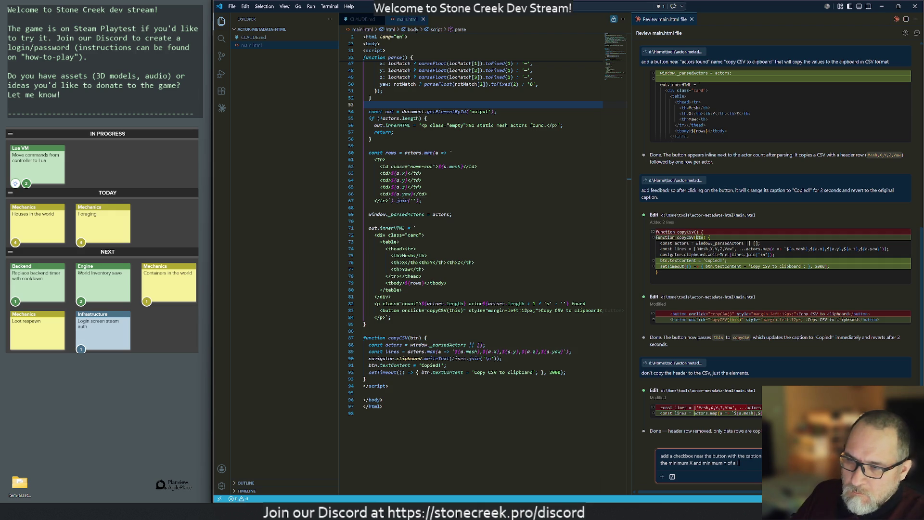
pyautogui.write(' rows, and s')
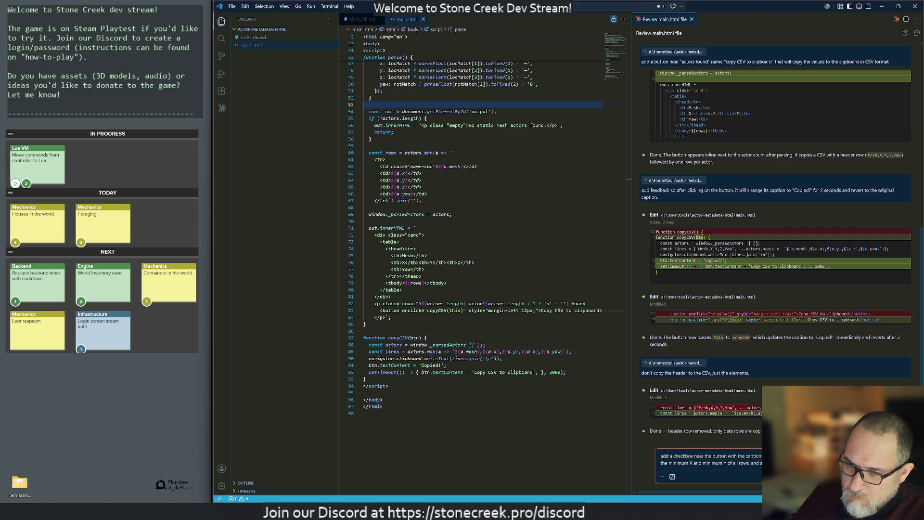
pyautogui.write('data,')
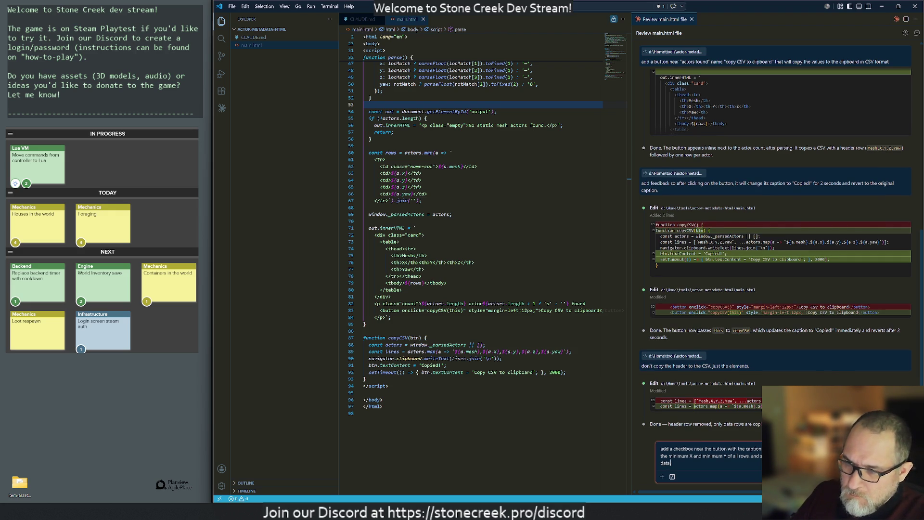
pyautogui.press('Return')
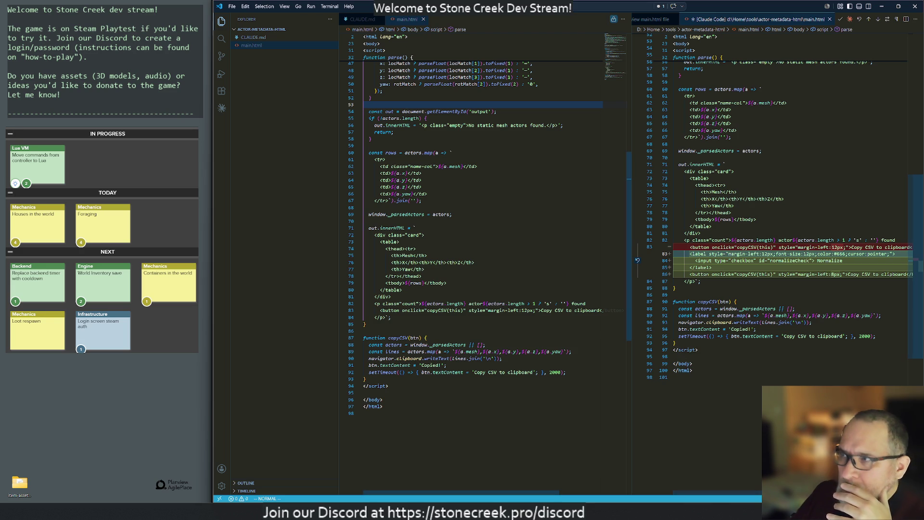
# - Close CLAUDE.md and the extra main.html tab, review the diff, and approve the Normalize checkbox edit
pyautogui.middleClick(411, 20)
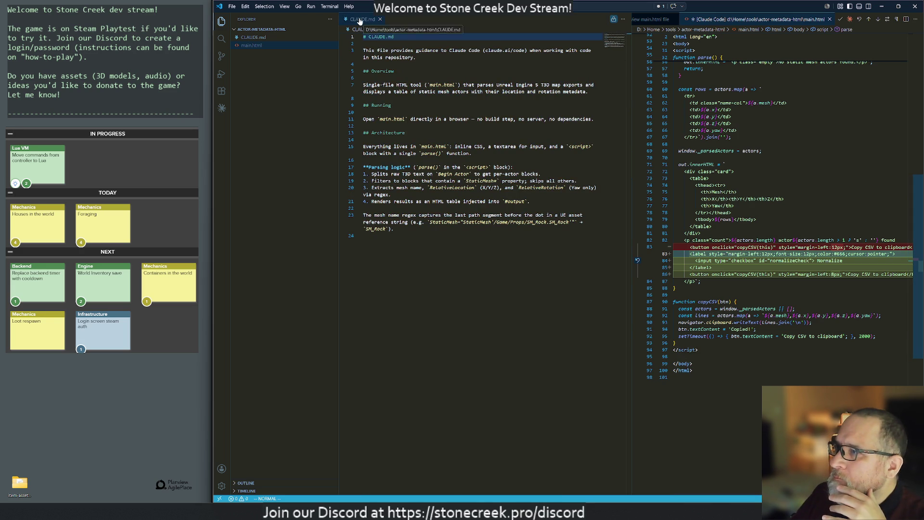
pyautogui.middleClick(373, 20)
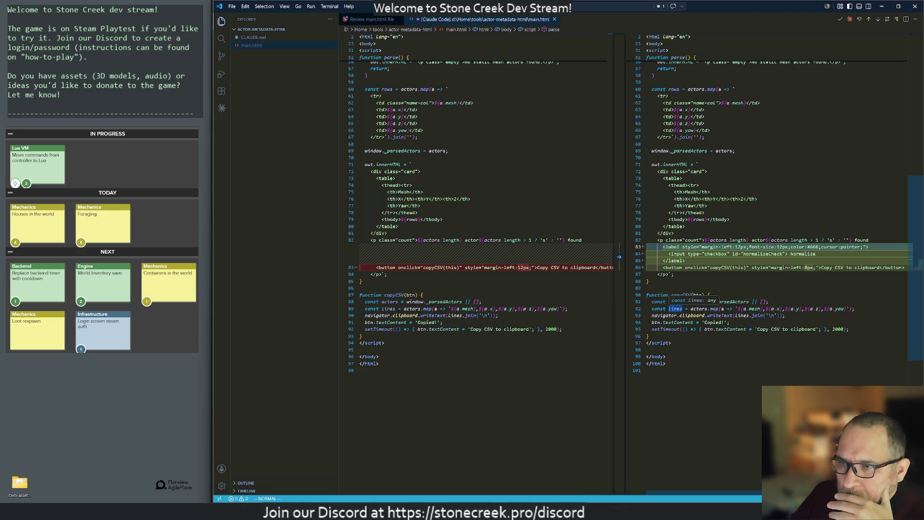
pyautogui.click(648, 371)
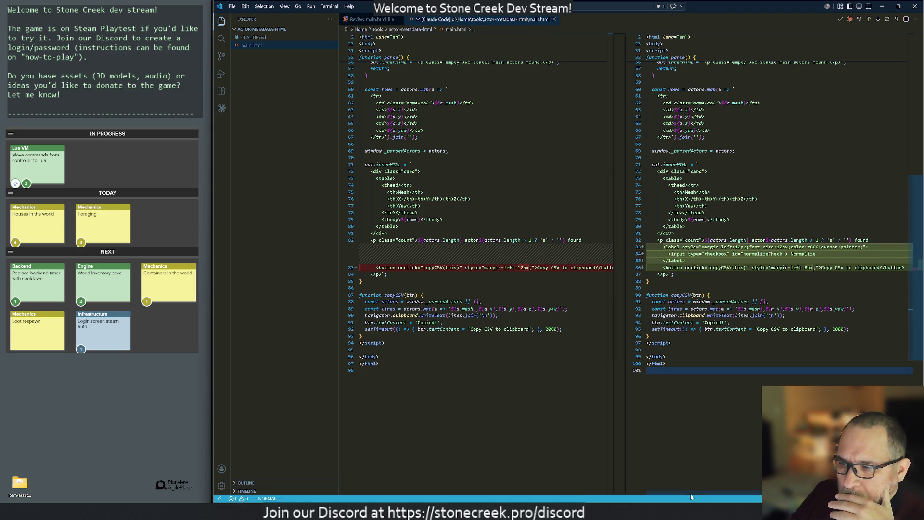
pyautogui.moveTo(724, 496); pyautogui.dragTo(730, 495)
pyautogui.hscroll(-1, 755, 495)
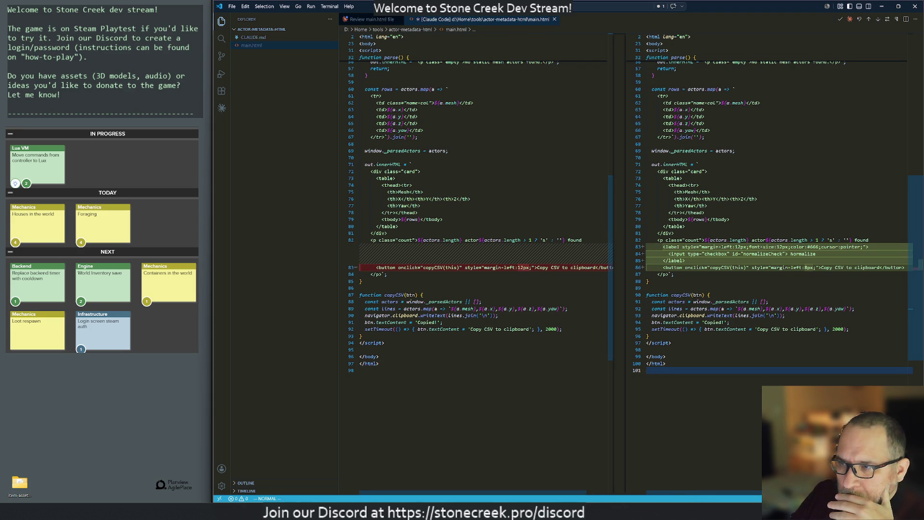
pyautogui.click(371, 19)
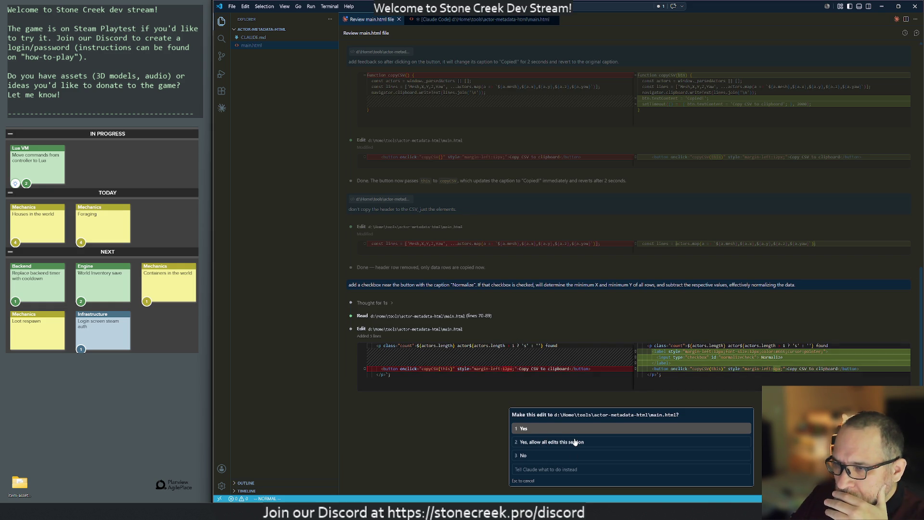
pyautogui.click(546, 429)
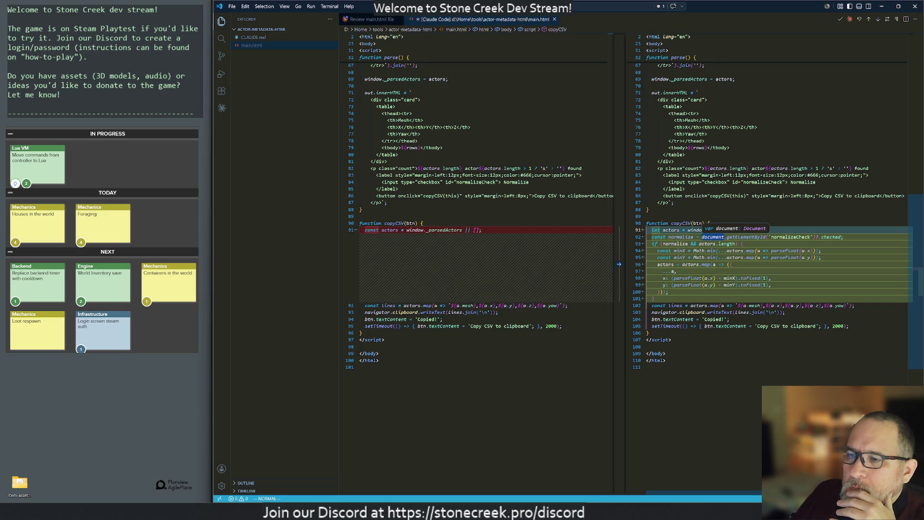
# - Close the diff, dismiss the pending normalization edit, and tell Claude 'thanks, i'll test it now'
pyautogui.middleClick(458, 20)
pyautogui.press('Escape')
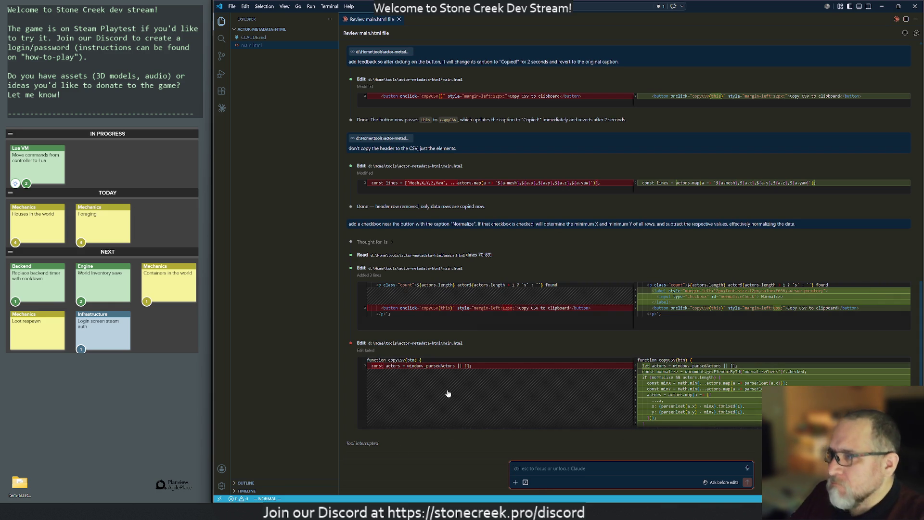
pyautogui.write("thanks, i'll test it now")
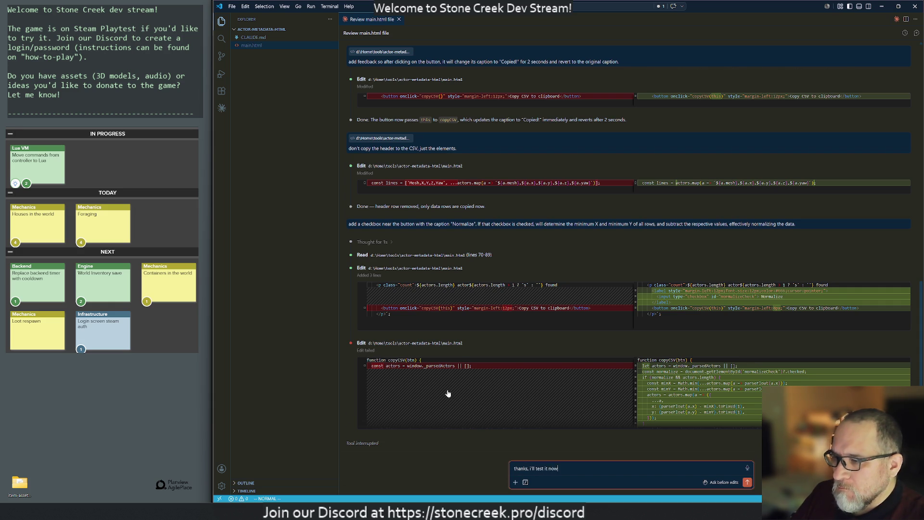
pyautogui.press('Return')
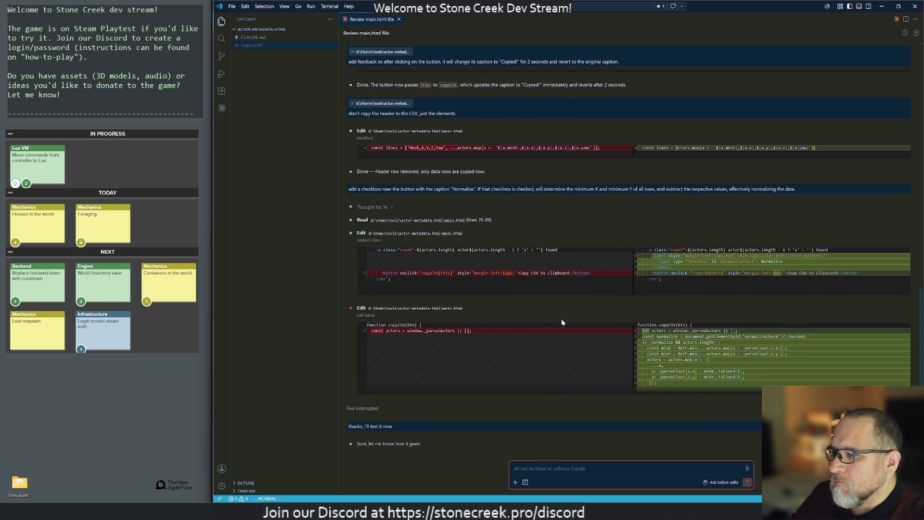
# - Reveal main.html in File Explorer and open it in the web browser
pyautogui.rightClick(251, 45)
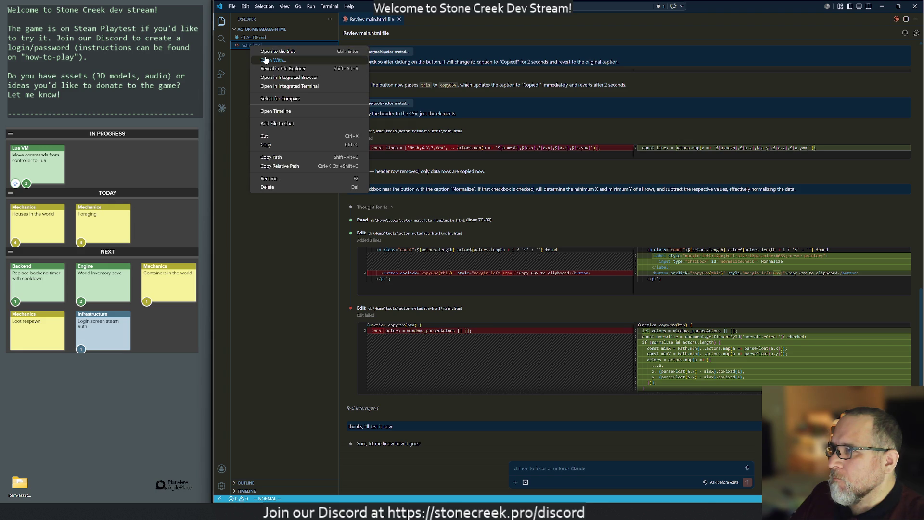
pyautogui.click(265, 59)
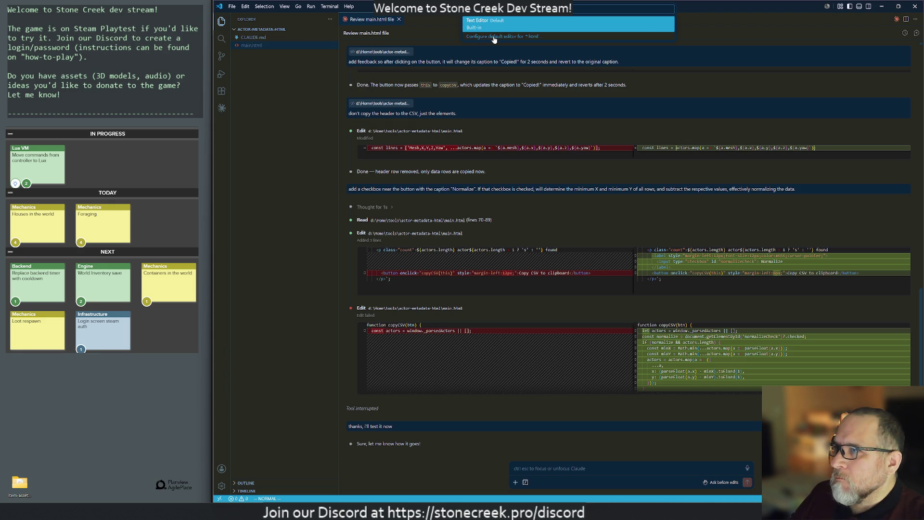
pyautogui.click(258, 70)
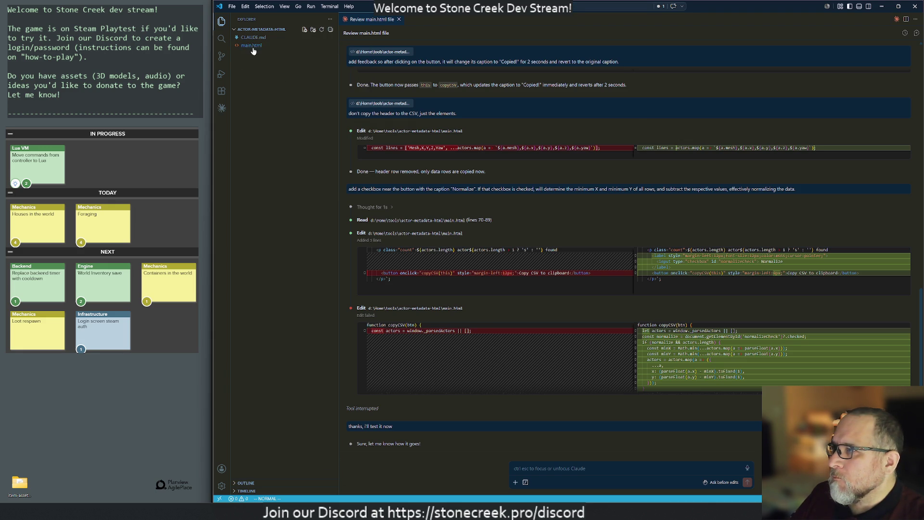
pyautogui.rightClick(252, 48)
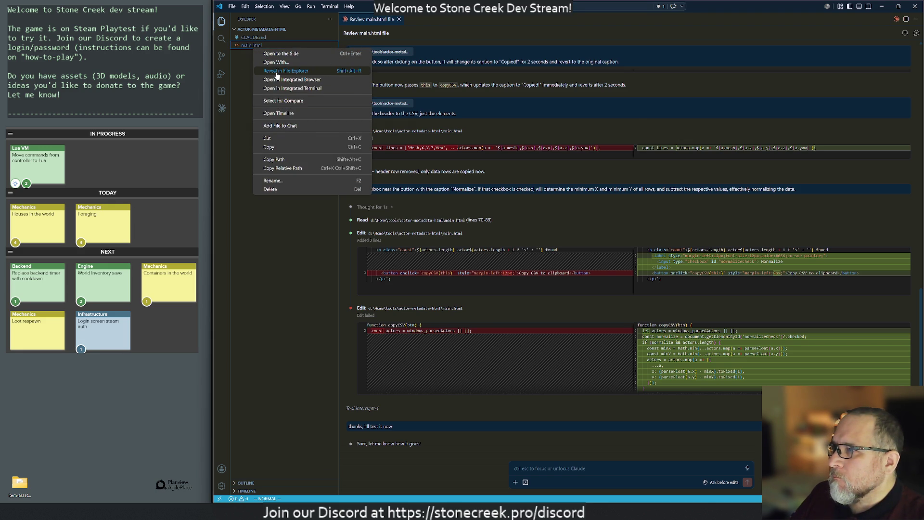
pyautogui.click(278, 75)
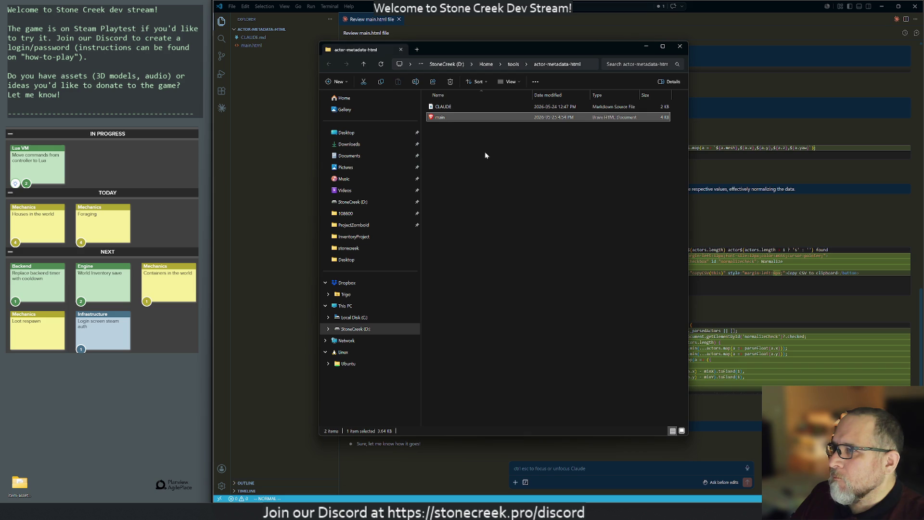
pyautogui.doubleClick(438, 118)
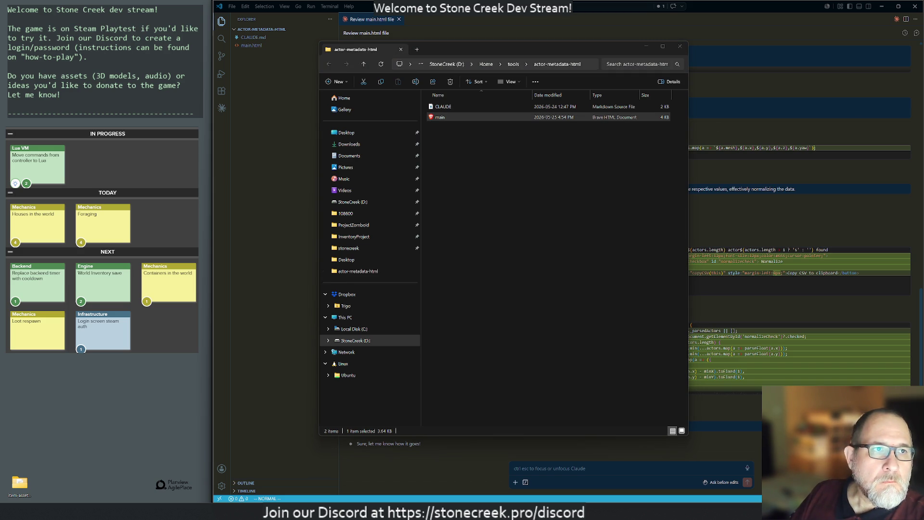
# - Resize and reposition the Brave parser window, minimize VS Code, and close File Explorer
pyautogui.moveTo(923, 200)
pyautogui.mouseDown()
pyautogui.moveTo(671, 103)
pyautogui.moveTo(757, 44)
pyautogui.mouseUp()
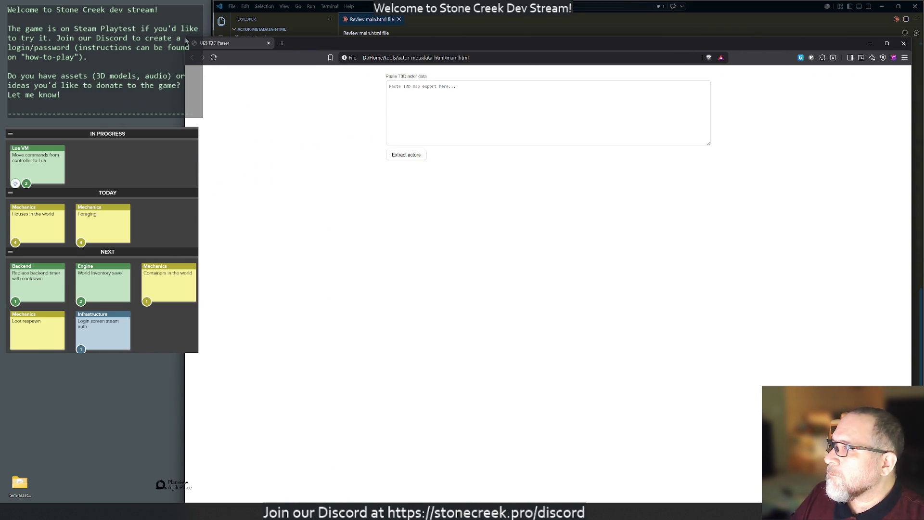
pyautogui.moveTo(184, 37)
pyautogui.mouseDown()
pyautogui.moveTo(419, 73)
pyautogui.moveTo(476, 132)
pyautogui.mouseUp()
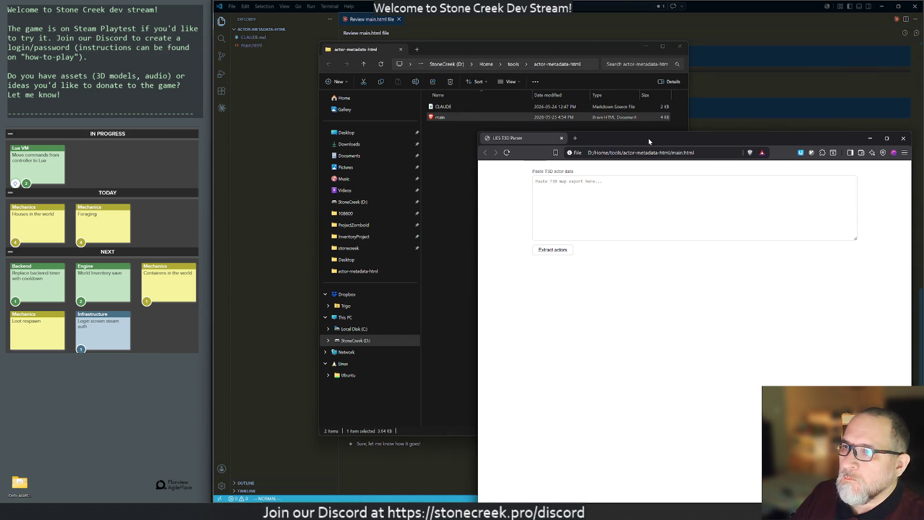
pyautogui.moveTo(648, 141)
pyautogui.mouseDown()
pyautogui.moveTo(497, 15)
pyautogui.moveTo(505, 47)
pyautogui.mouseUp()
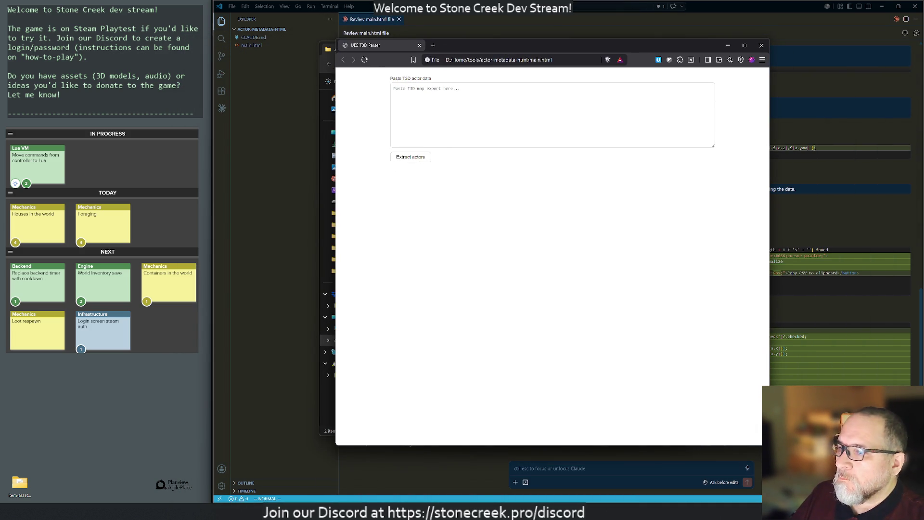
pyautogui.click(882, 7)
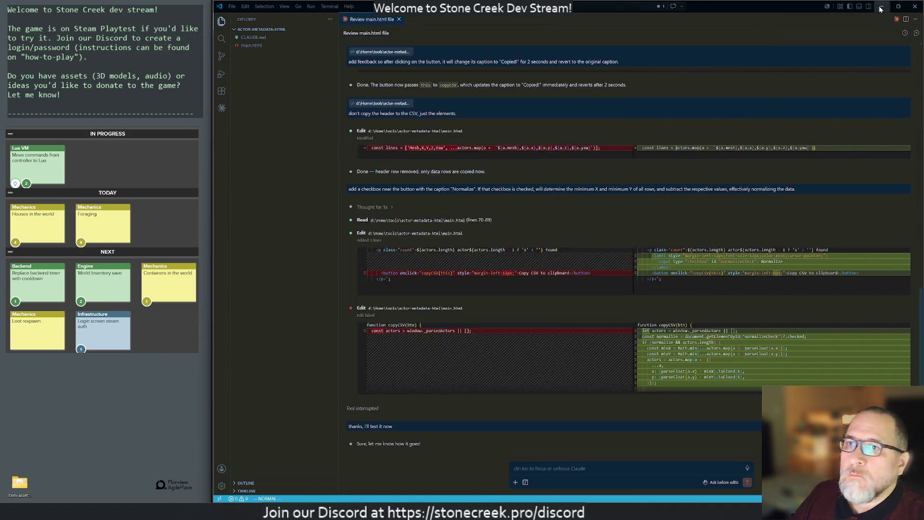
pyautogui.moveTo(465, 52); pyautogui.dragTo(466, 82)
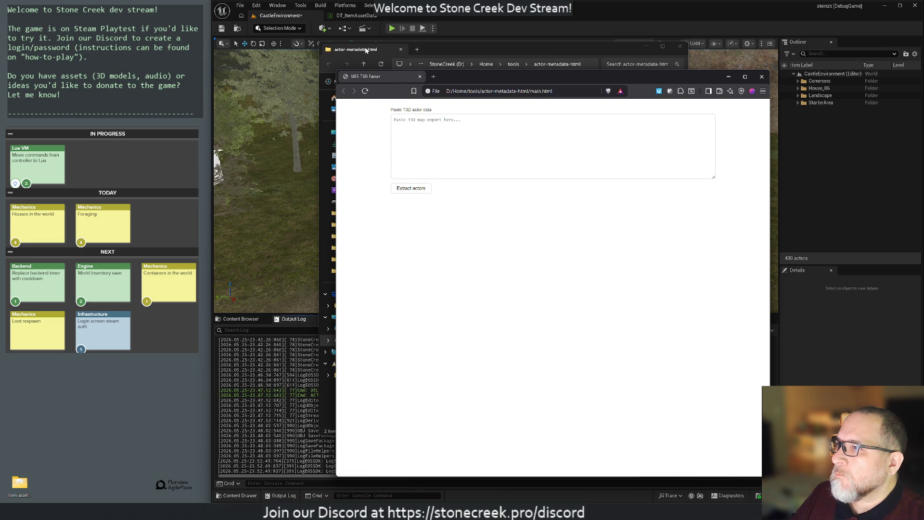
pyautogui.click(391, 51)
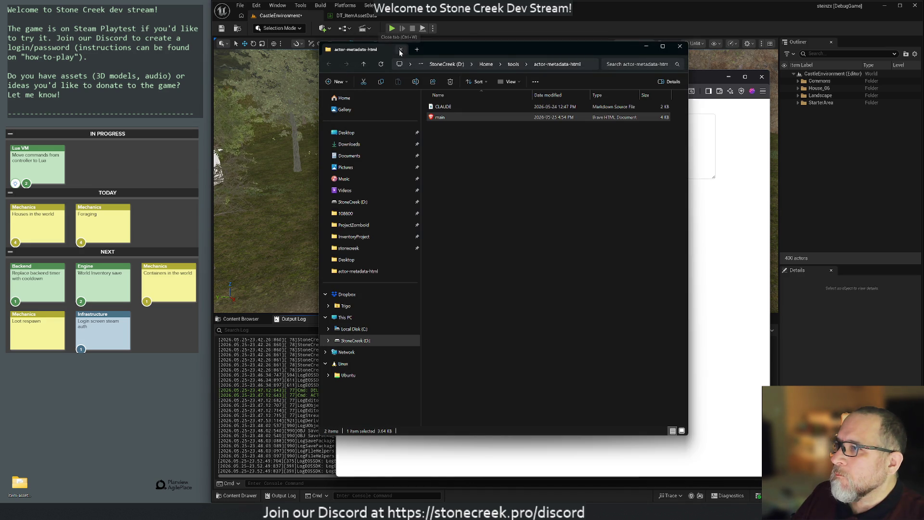
pyautogui.click(400, 50)
pyautogui.hotkey('ctrl', 'w')
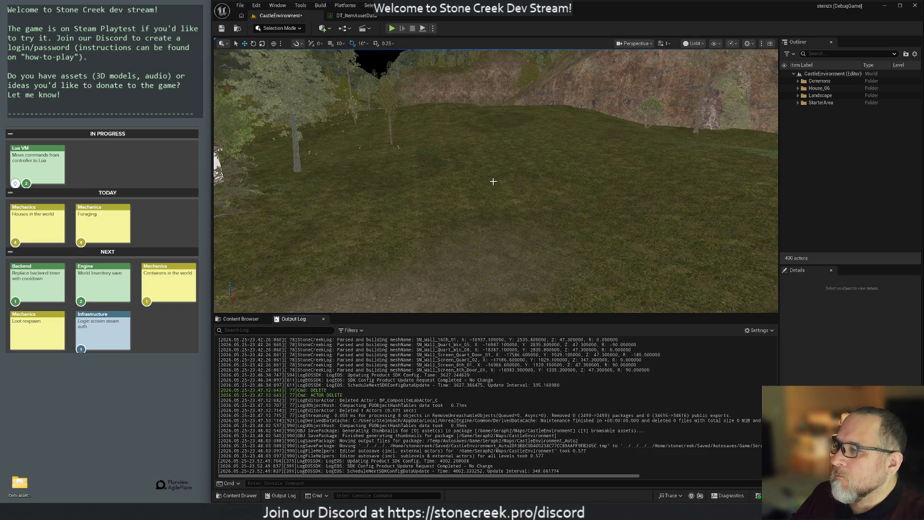
# - Select all 215 House_06 actors in the Outliner and copy them to the clipboard
pyautogui.moveTo(496, 180)
pyautogui.mouseDown()
pyautogui.moveTo(496, 304)
pyautogui.moveTo(517, 332)
pyautogui.moveTo(489, 192)
pyautogui.moveTo(464, 192)
pyautogui.mouseUp()
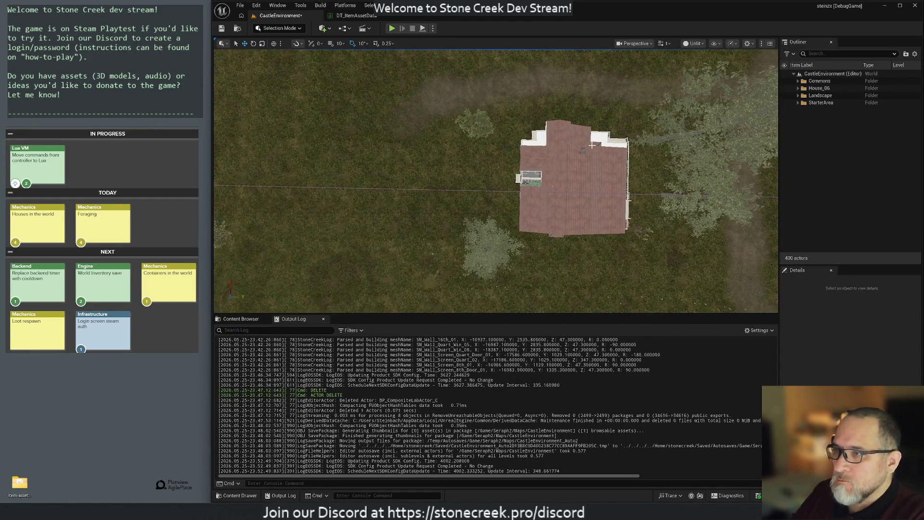
pyautogui.click(797, 89)
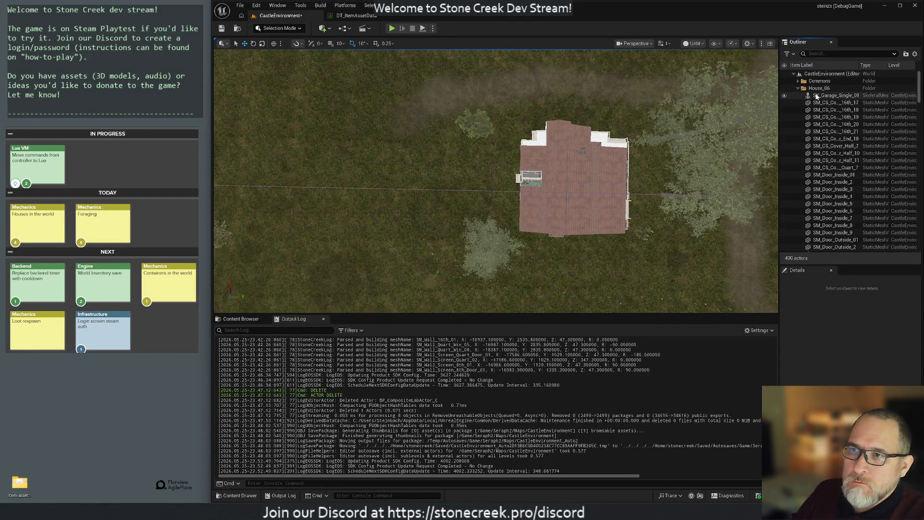
pyautogui.click(845, 96)
pyautogui.moveTo(922, 85); pyautogui.dragTo(919, 238)
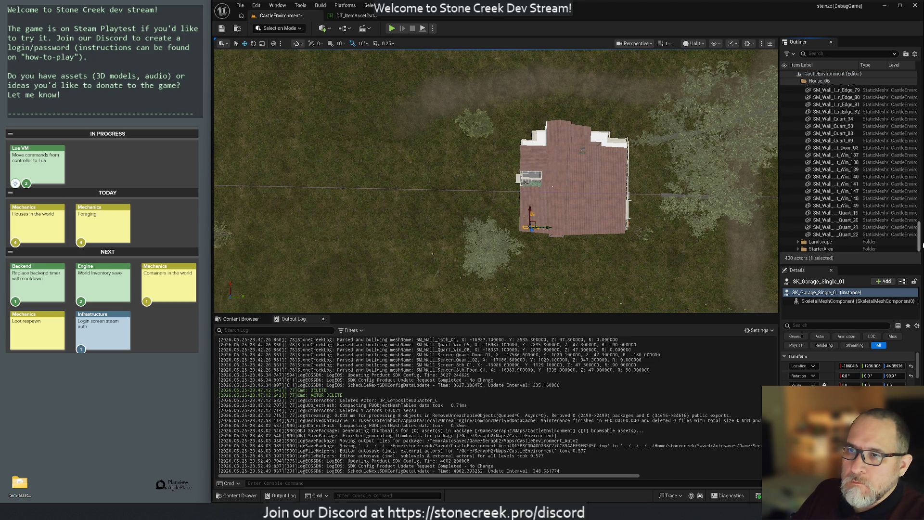
pyautogui.keyDown('shift'); pyautogui.click(832, 235); pyautogui.keyUp('shift')
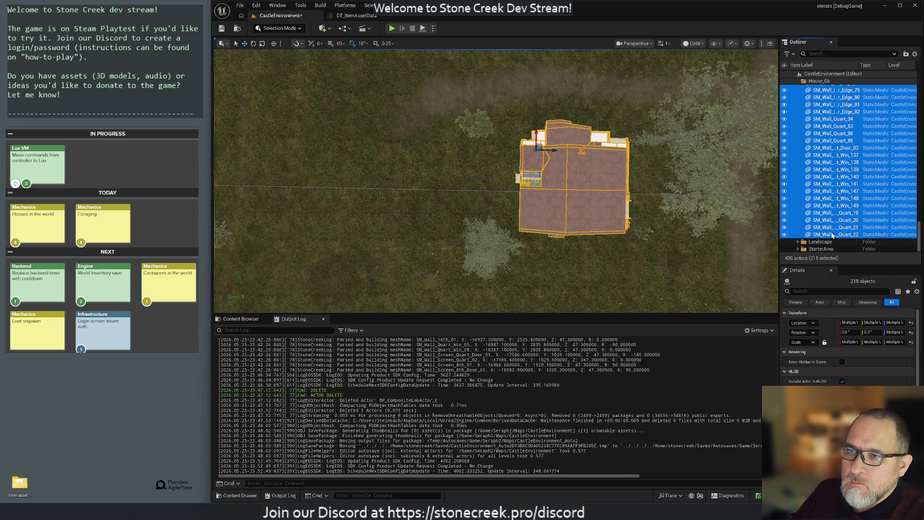
pyautogui.rightClick(826, 129)
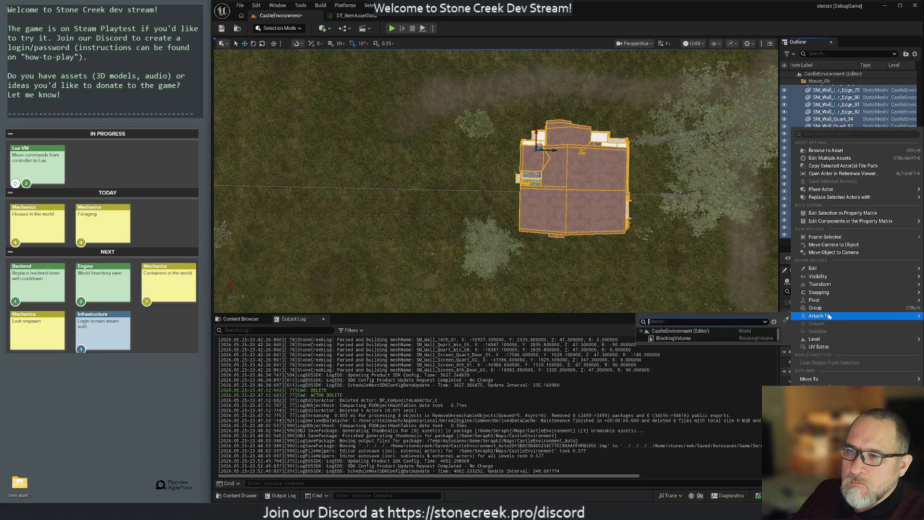
pyautogui.moveTo(818, 272)
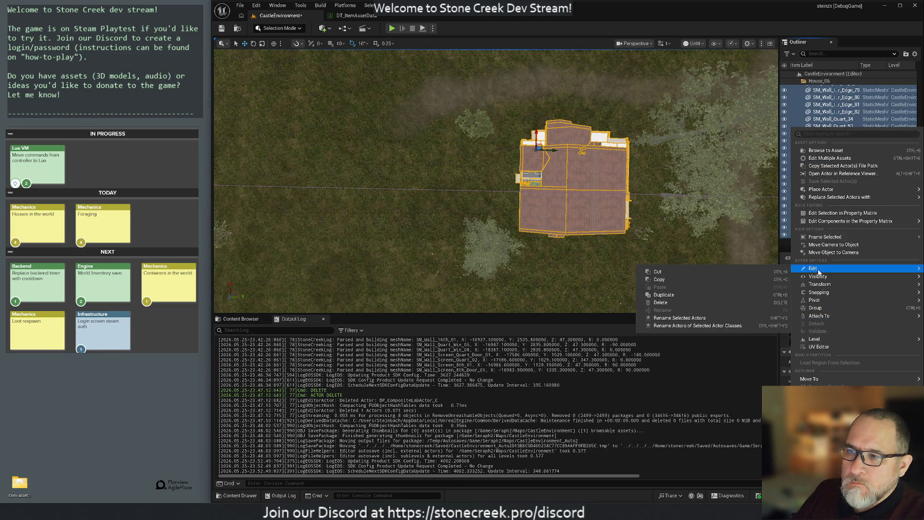
pyautogui.click(712, 279)
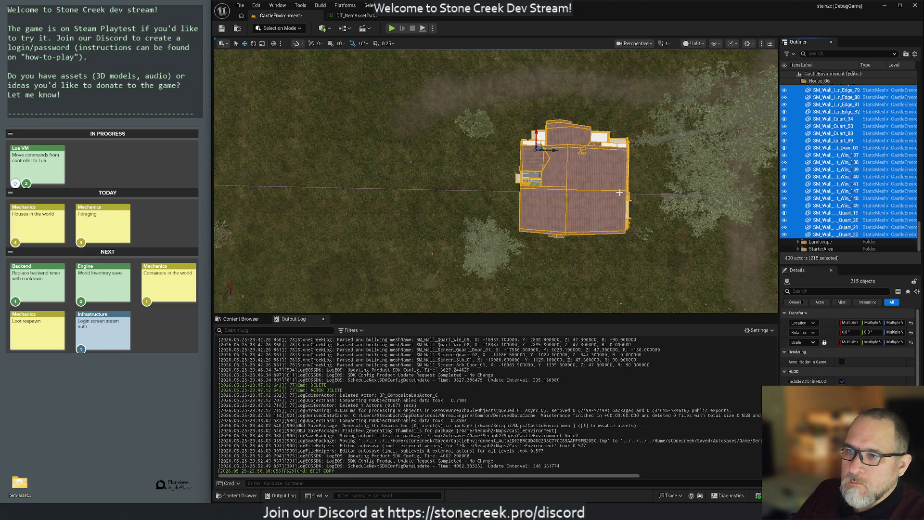
pyautogui.hotkey('alt', 'Tab')
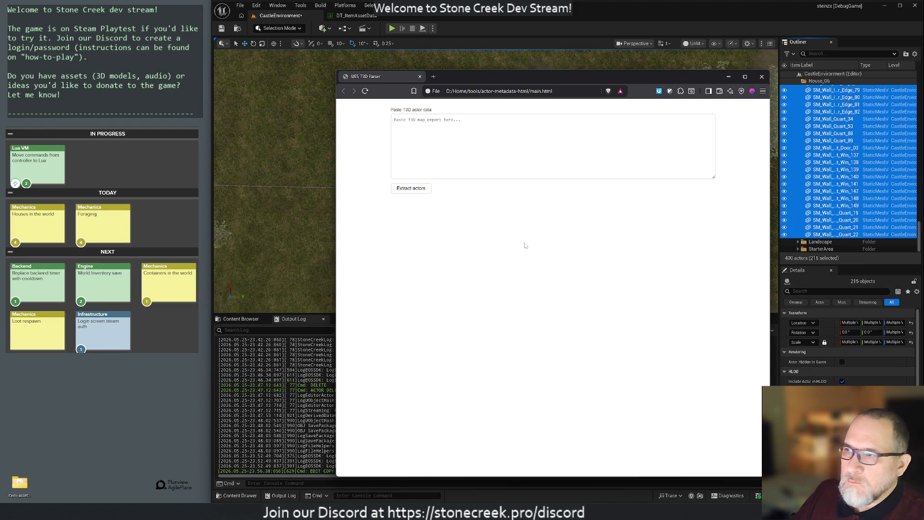
# - Paste the House_06 T3D text into the parser and extract the 214 actors
pyautogui.click(409, 174)
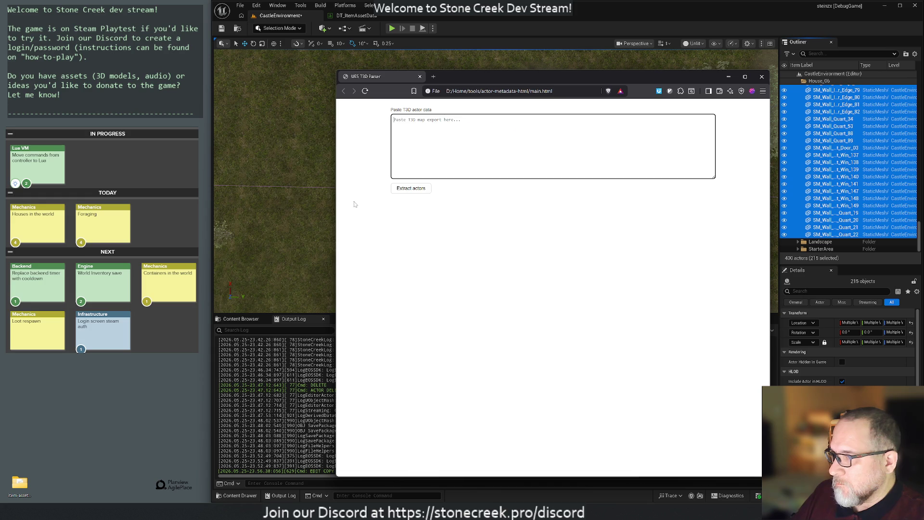
pyautogui.hotkey('ctrl', 'v')
pyautogui.click(410, 188)
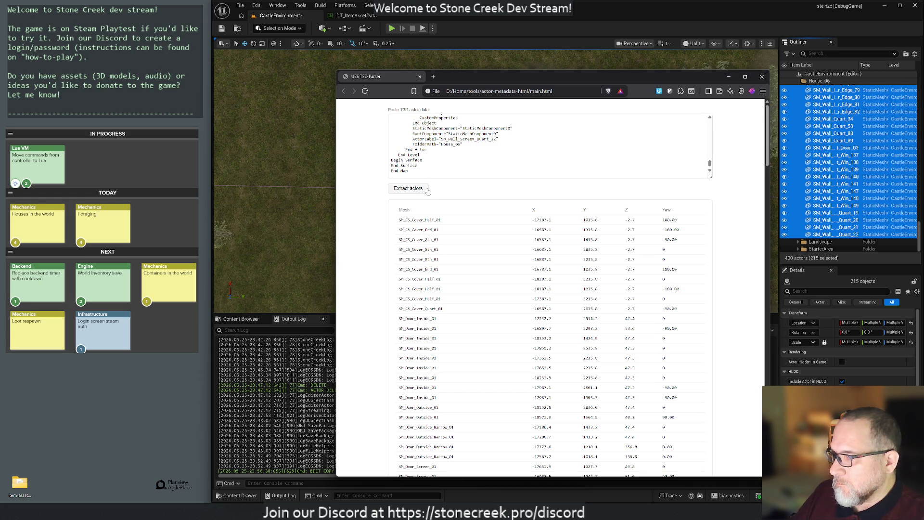
pyautogui.scroll(-10, 462, 222)
pyautogui.scroll(-15, 478, 312)
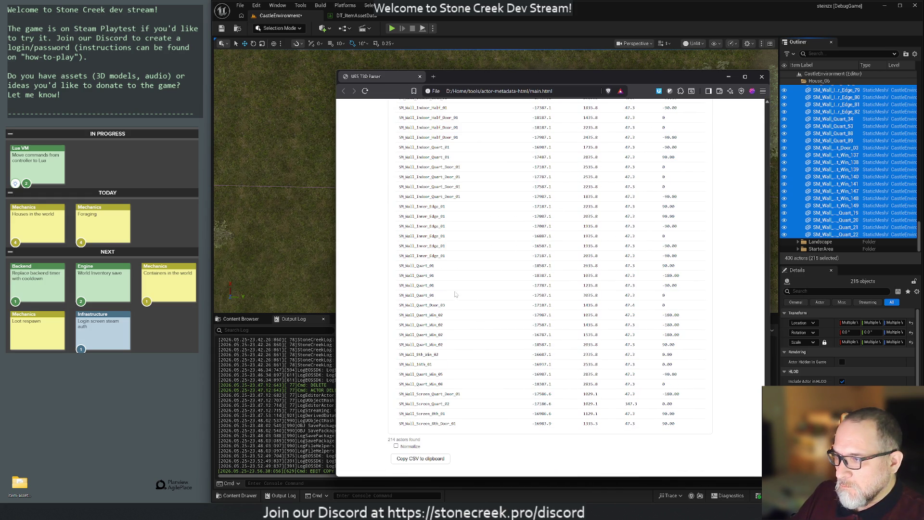
# - Tick Normalize and copy the actor table as normalized CSV
pyautogui.click(397, 446)
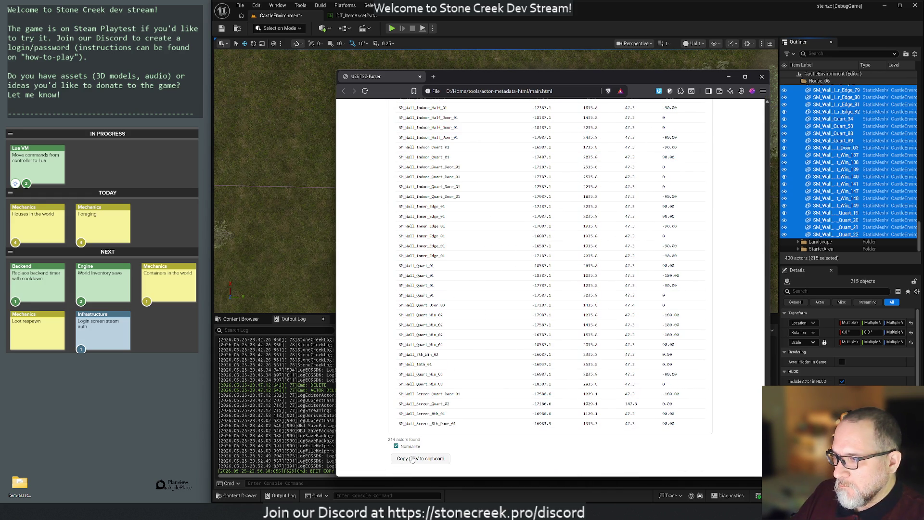
pyautogui.click(412, 458)
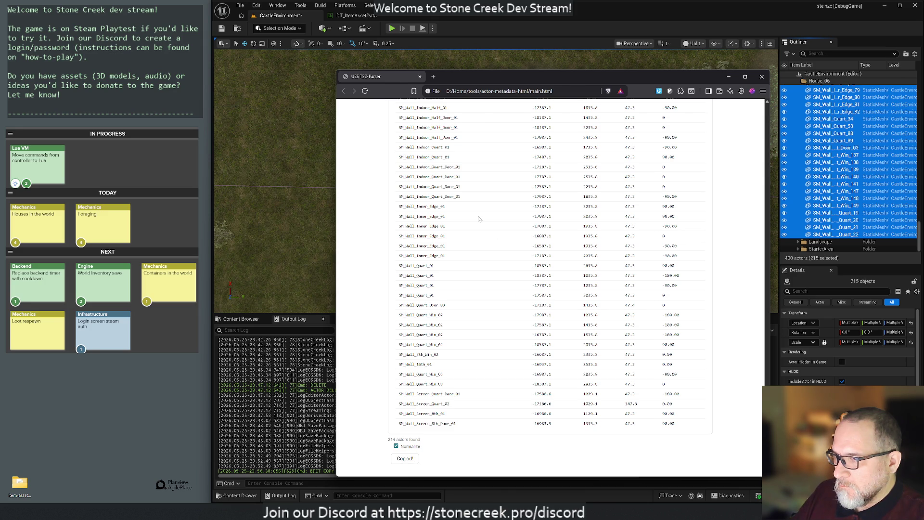
pyautogui.scroll(10, 504, 234)
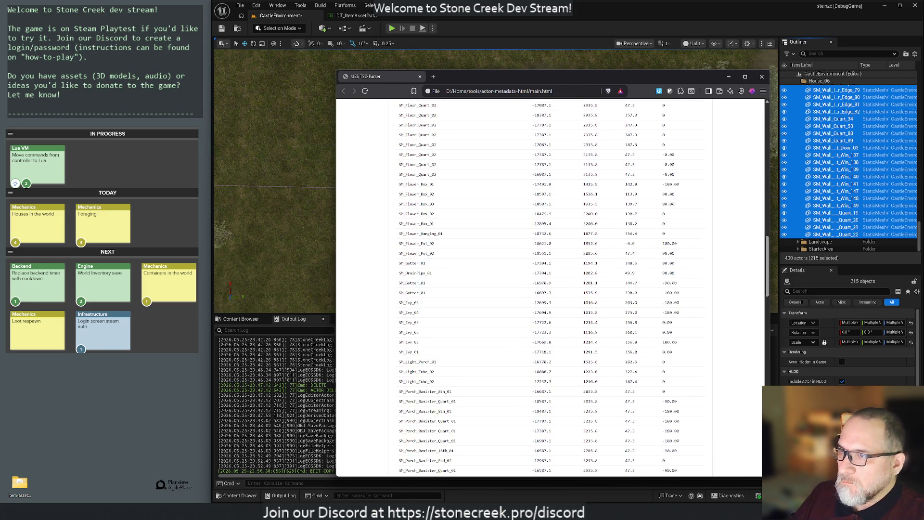
pyautogui.scroll(10, 541, 263)
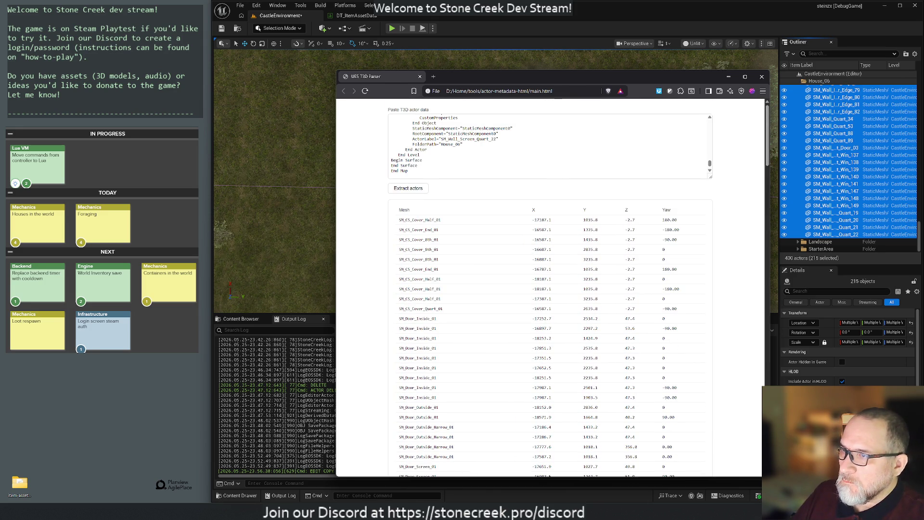
pyautogui.click(495, 17)
pyautogui.press('f')
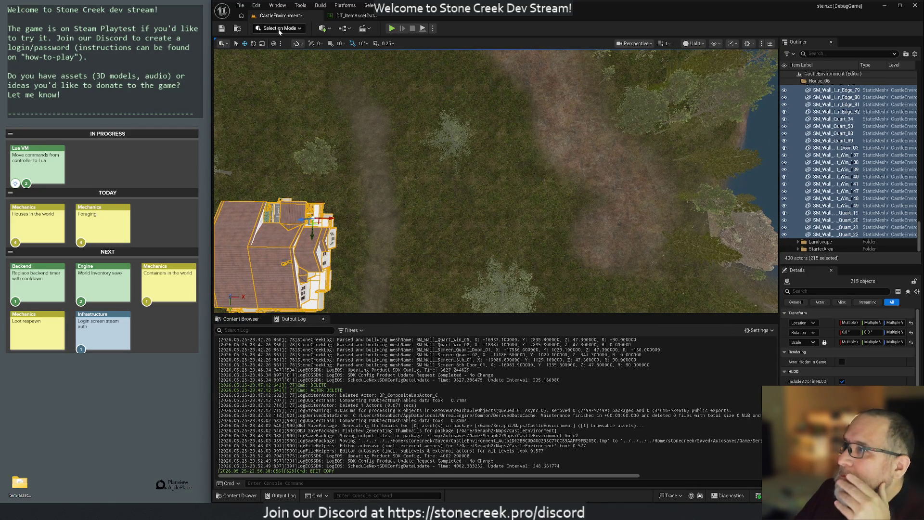
# - Flatten the ground east of the house with Landscape Flatten, then return to Selection Mode
pyautogui.click(280, 27)
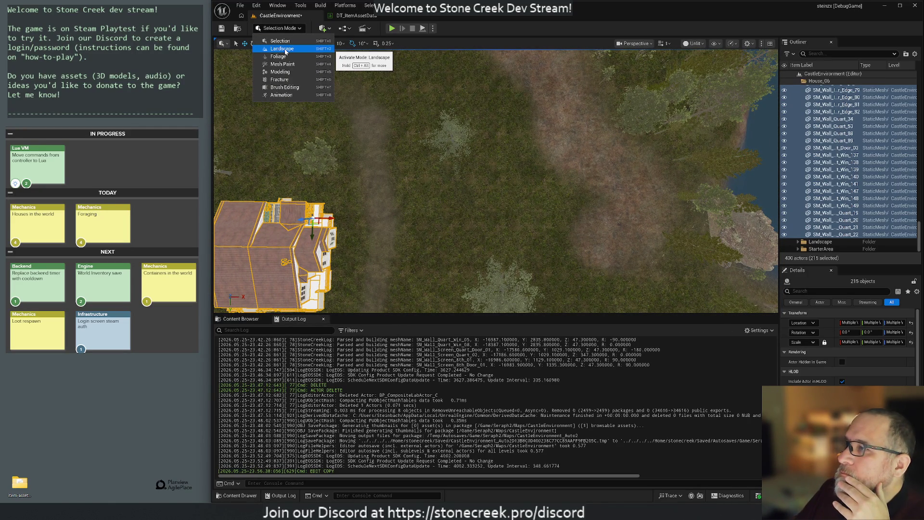
pyautogui.click(284, 49)
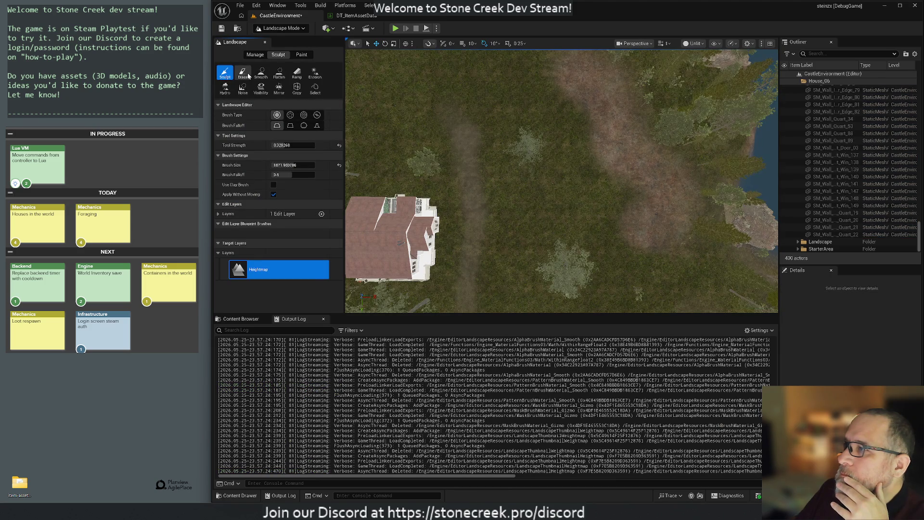
pyautogui.click(279, 73)
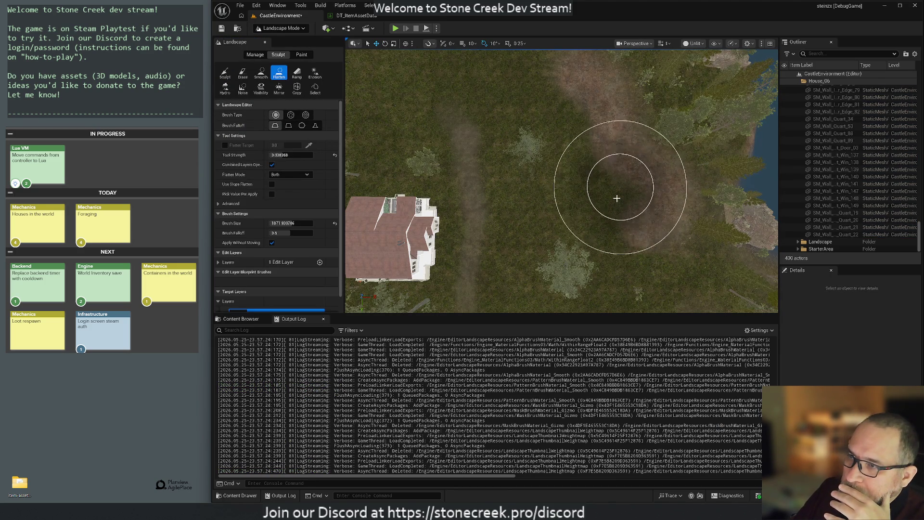
pyautogui.moveTo(617, 197)
pyautogui.mouseDown()
pyautogui.moveTo(583, 181)
pyautogui.moveTo(548, 139)
pyautogui.moveTo(557, 186)
pyautogui.mouseUp()
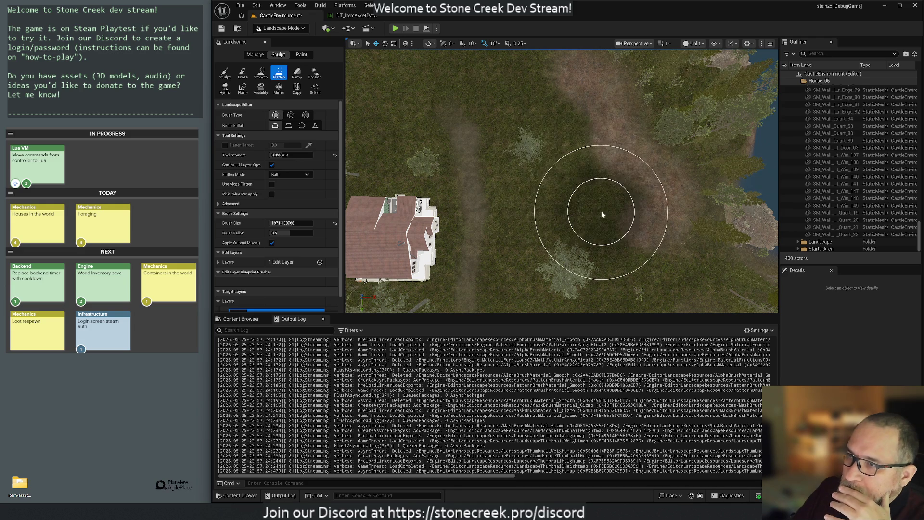
pyautogui.click(282, 28)
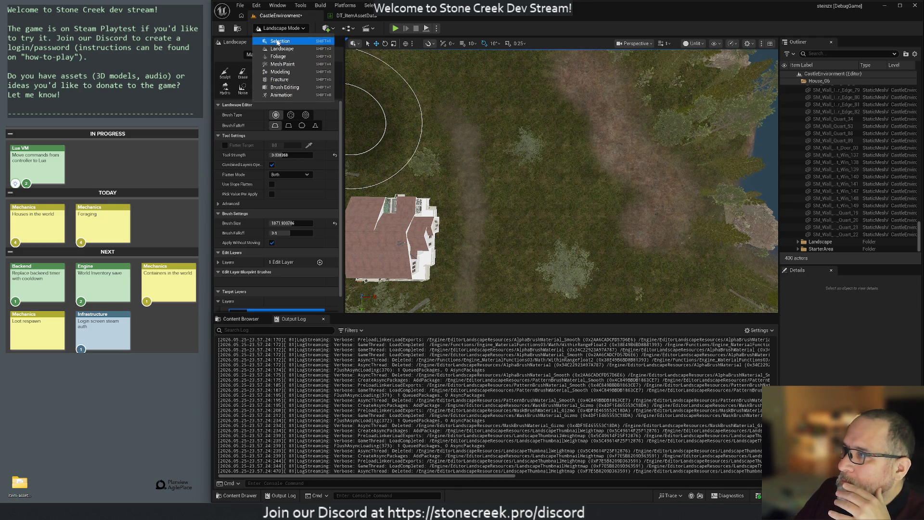
pyautogui.click(276, 41)
# - Drag BP_CompositeLabActor from Content/BluePrints onto the flattened ground near the house
pyautogui.click(240, 319)
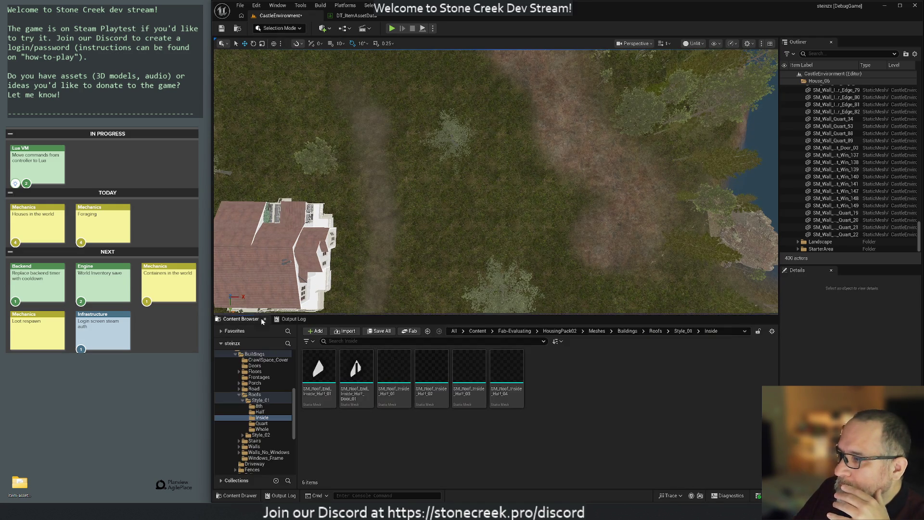
pyautogui.scroll(5, 260, 383)
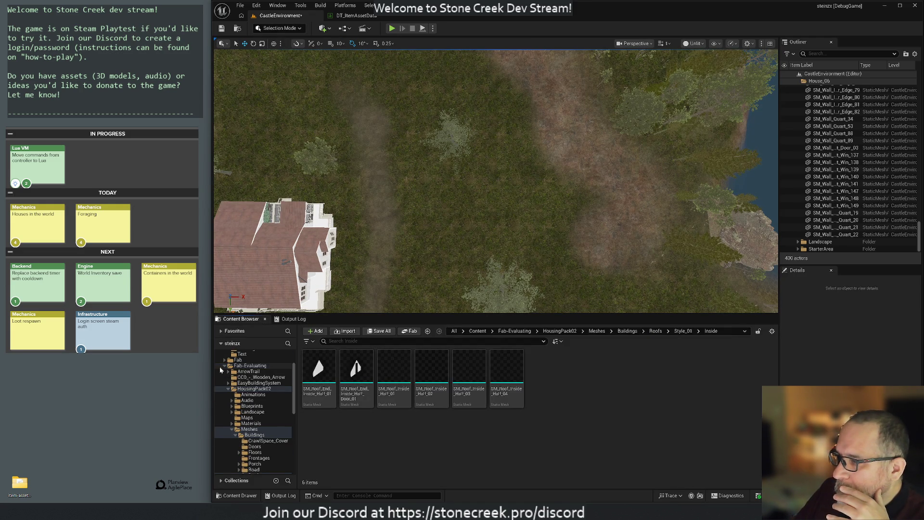
pyautogui.keyDown('ctrl'); pyautogui.click(250, 406); pyautogui.keyUp('ctrl')
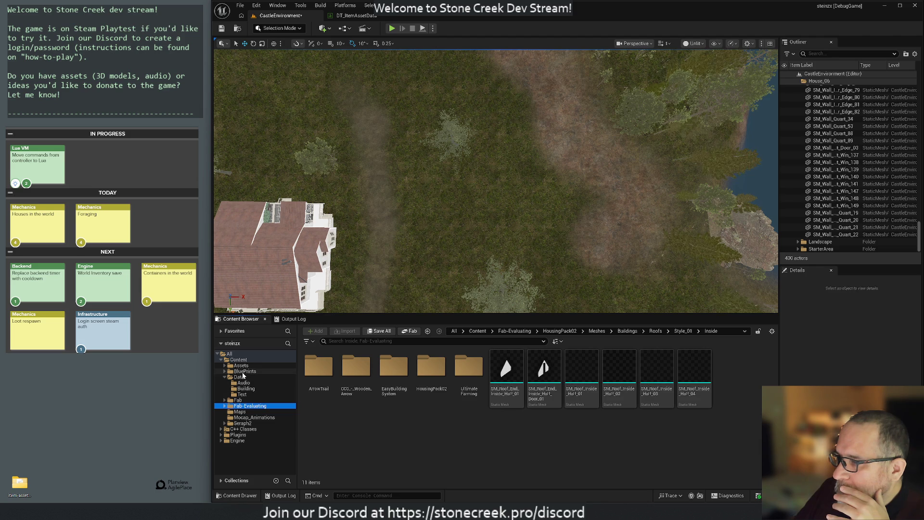
pyautogui.click(245, 371)
pyautogui.moveTo(582, 382); pyautogui.dragTo(561, 190)
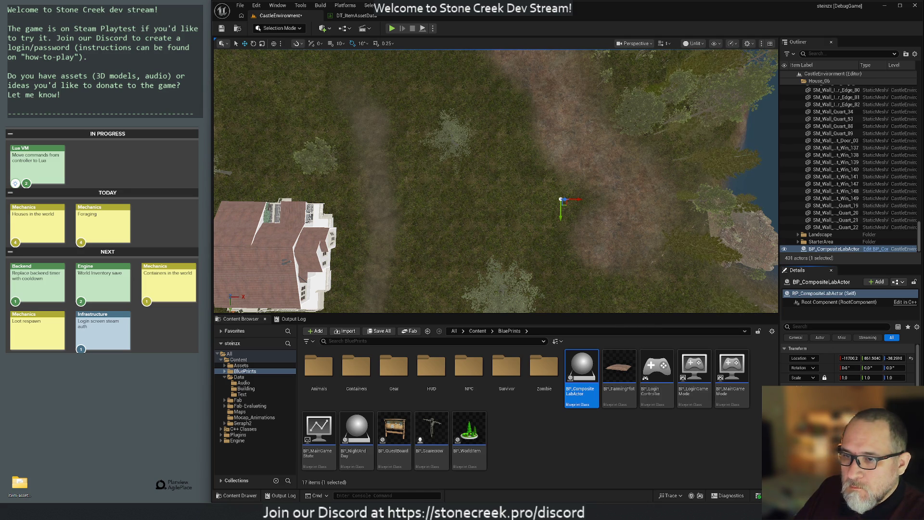
# - Orbit around the placed actor and pull the camera back to view it from afar
pyautogui.moveTo(577, 221)
pyautogui.mouseDown()
pyautogui.moveTo(577, 202)
pyautogui.moveTo(577, 241)
pyautogui.mouseUp()
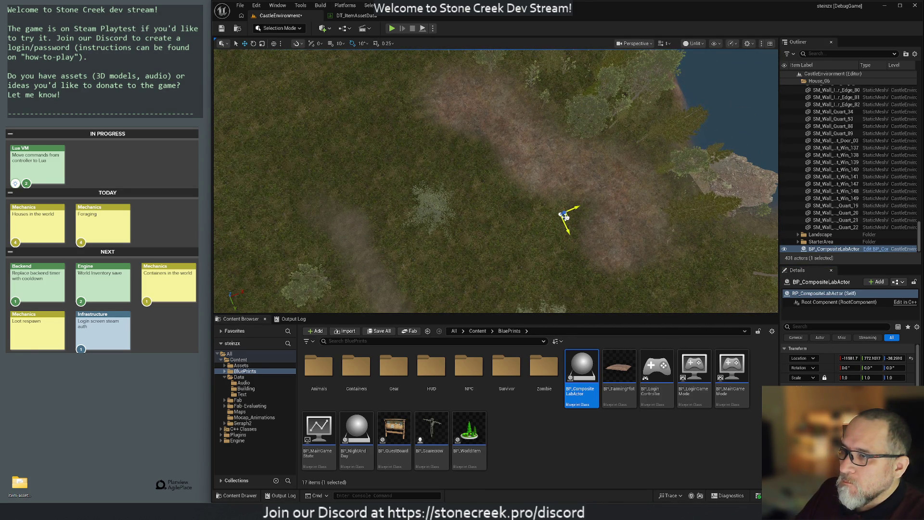
pyautogui.moveTo(560, 220); pyautogui.dragTo(558, 192)
pyautogui.moveTo(502, 193)
pyautogui.mouseDown()
pyautogui.moveTo(510, 168)
pyautogui.moveTo(510, 178)
pyautogui.moveTo(508, 168)
pyautogui.moveTo(500, 173)
pyautogui.moveTo(527, 175)
pyautogui.mouseUp()
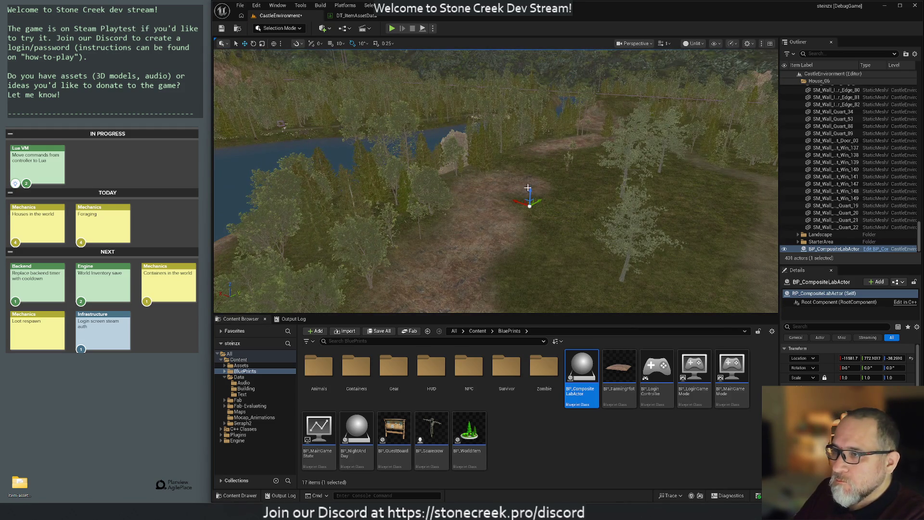
pyautogui.moveTo(514, 124)
pyautogui.mouseDown()
pyautogui.moveTo(514, 144)
pyautogui.moveTo(501, 145)
pyautogui.mouseUp()
# - Fly the camera to the new house, over the lake and forest, then up to see both houses
pyautogui.scroll(2, 501, 145)
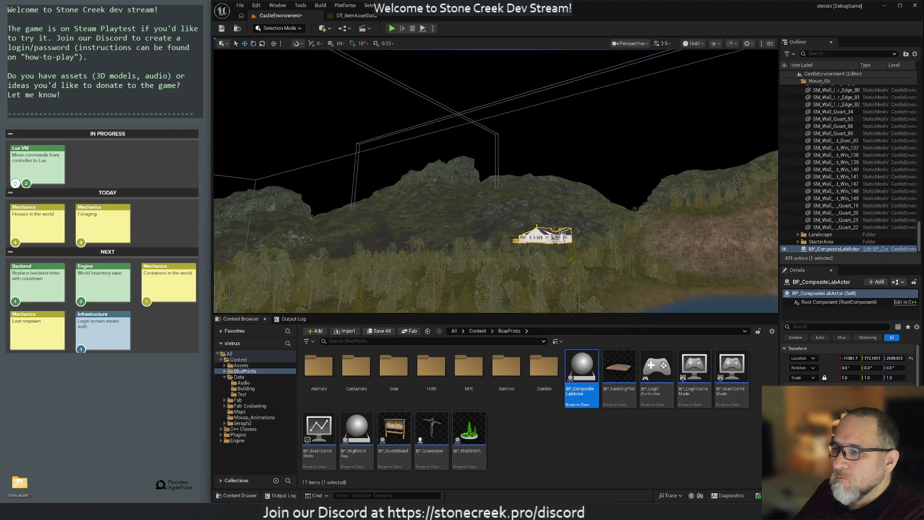
pyautogui.press('w')
pyautogui.press('w')
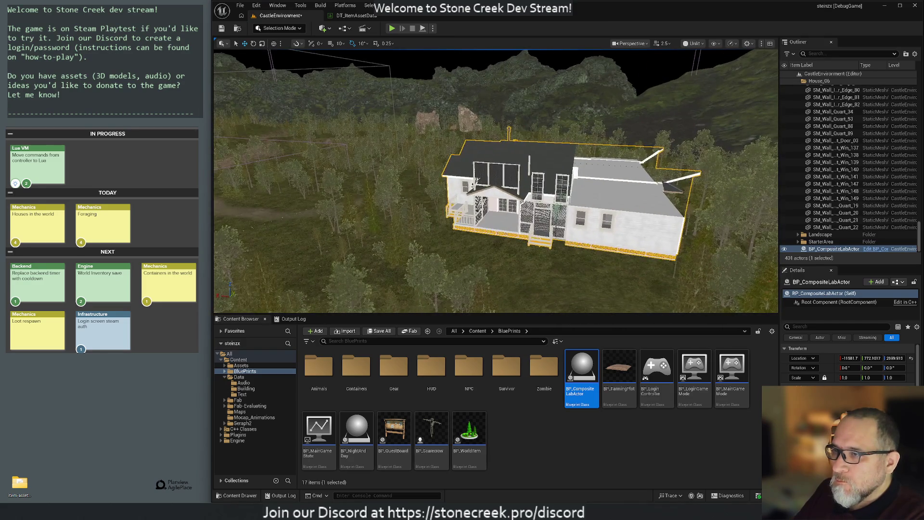
pyautogui.press('s')
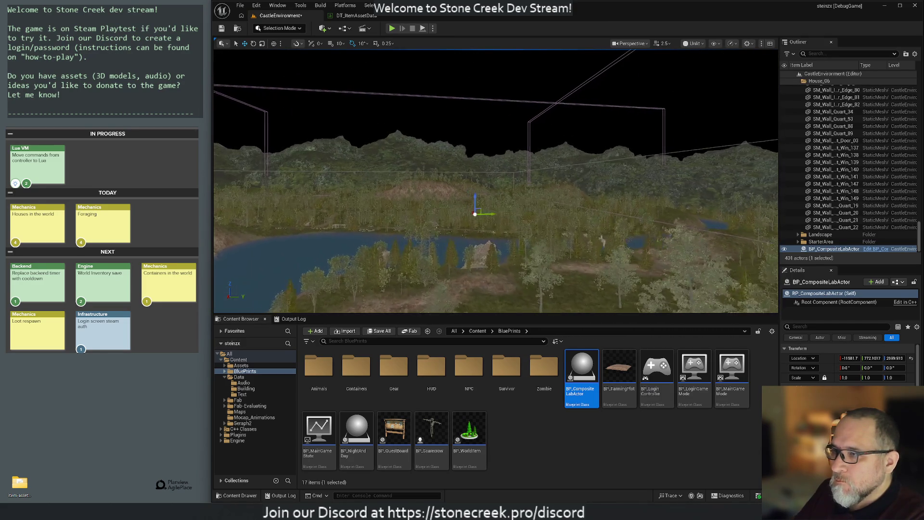
pyautogui.press('w')
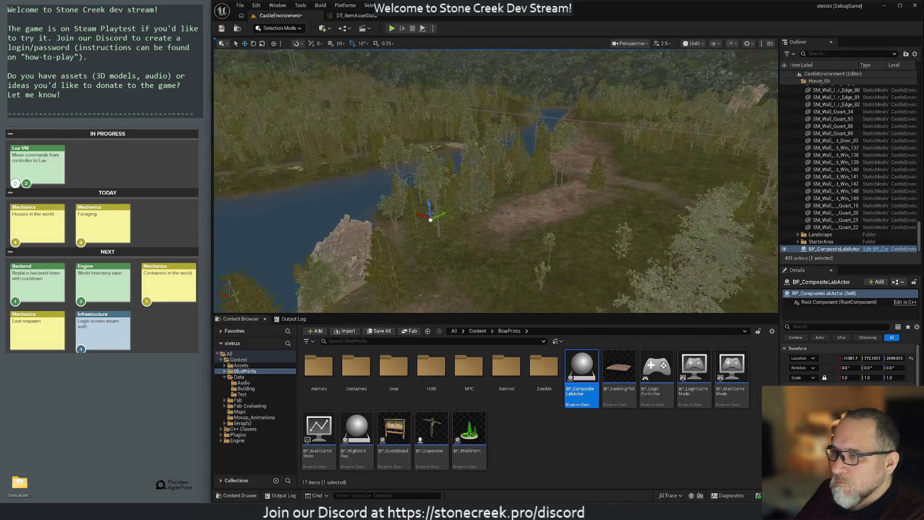
pyautogui.press('w')
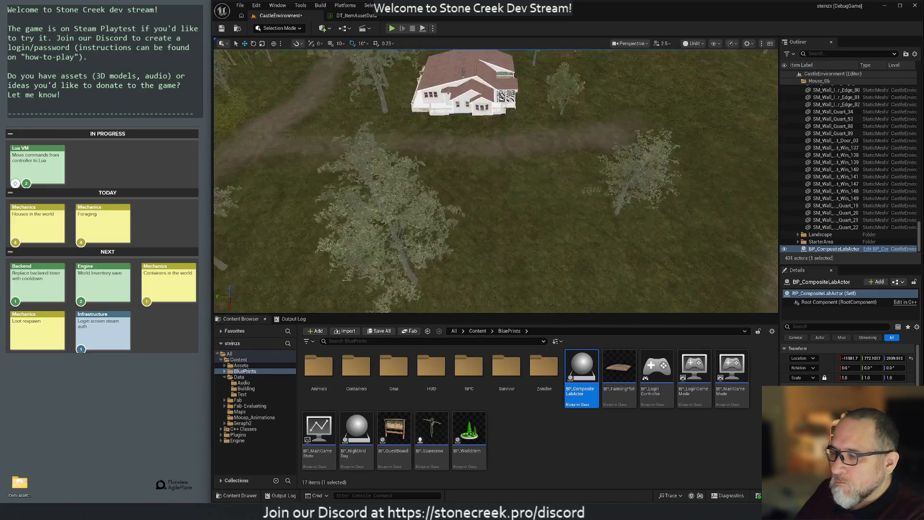
pyautogui.press('w')
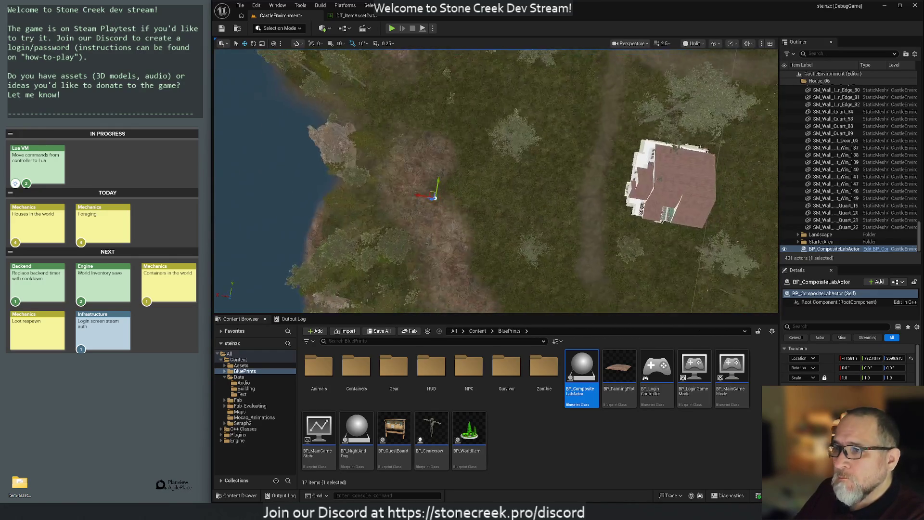
pyautogui.press('e')
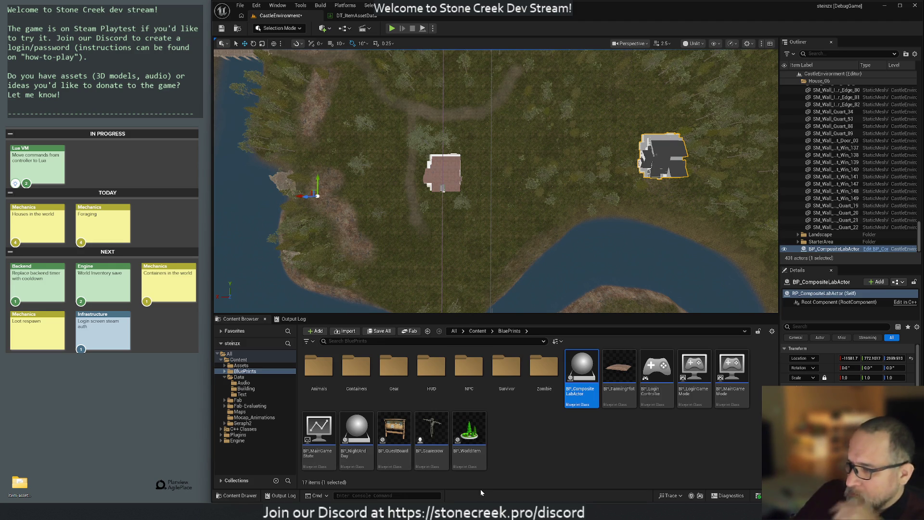
# - Launch Terminal and paste the 214 lines of wall data into the tempx vim buffer
pyautogui.press('super')
pyautogui.write('terminal')
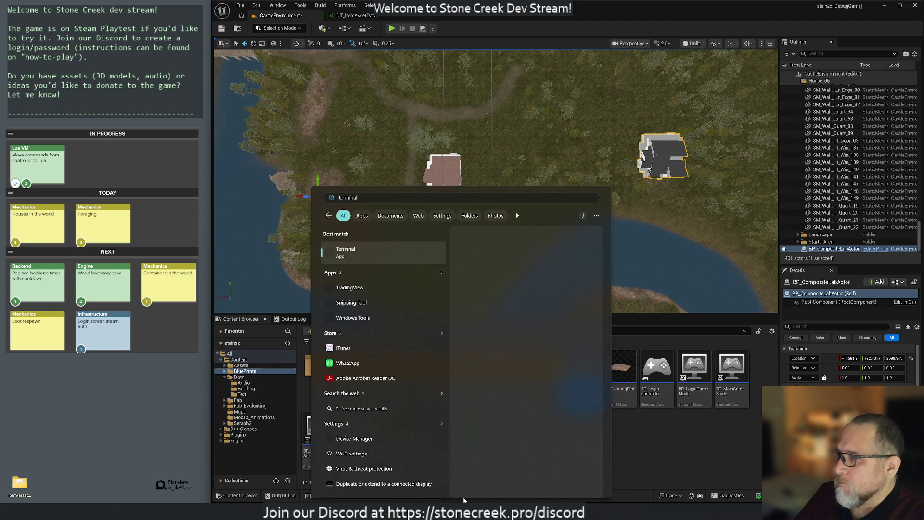
pyautogui.press('Return')
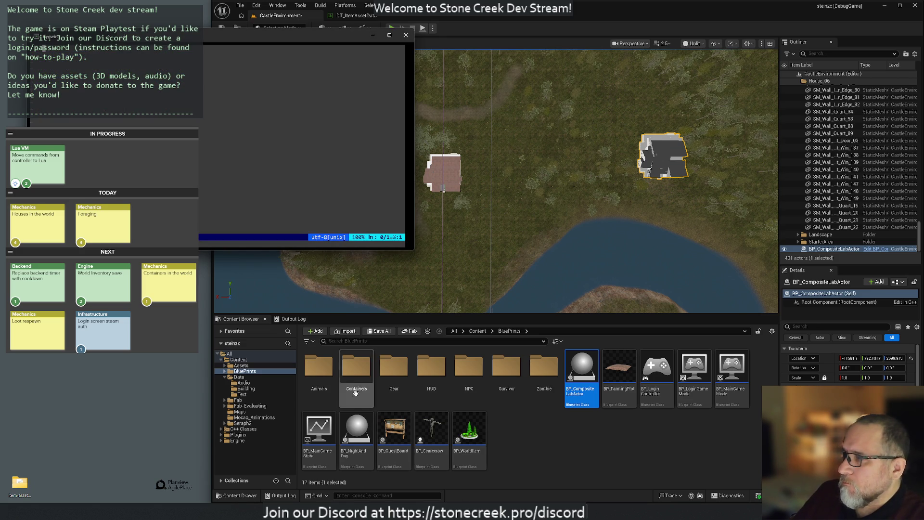
pyautogui.press('i')
pyautogui.hotkey('ctrl', 'v')
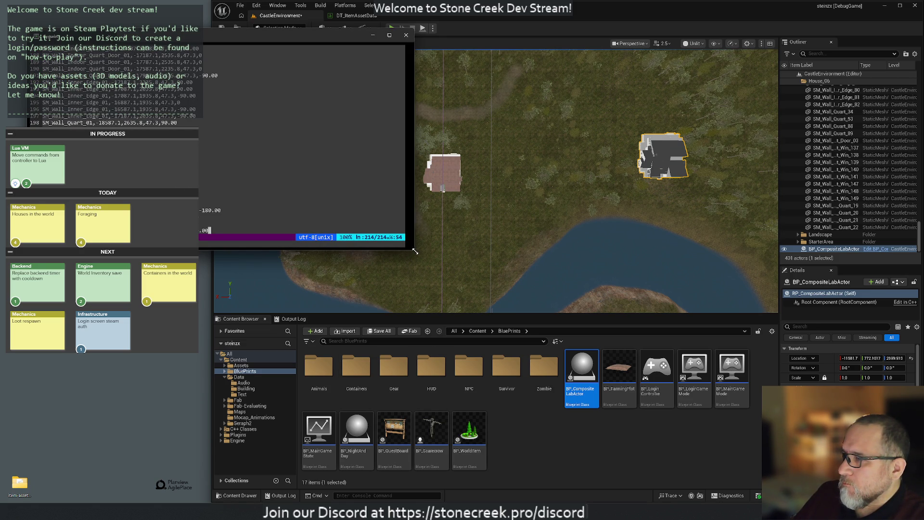
# - Enlarge the window, remove stray characters, check the first and last lines, then move it right
pyautogui.moveTo(412, 253); pyautogui.dragTo(648, 438)
pyautogui.moveTo(187, 41)
pyautogui.mouseDown()
pyautogui.moveTo(558, 87)
pyautogui.moveTo(497, 75)
pyautogui.mouseUp()
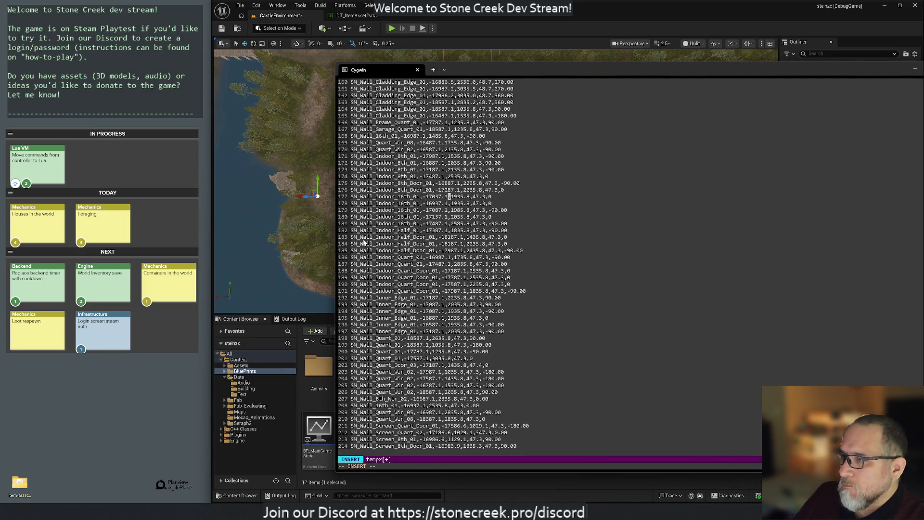
pyautogui.write('gg')
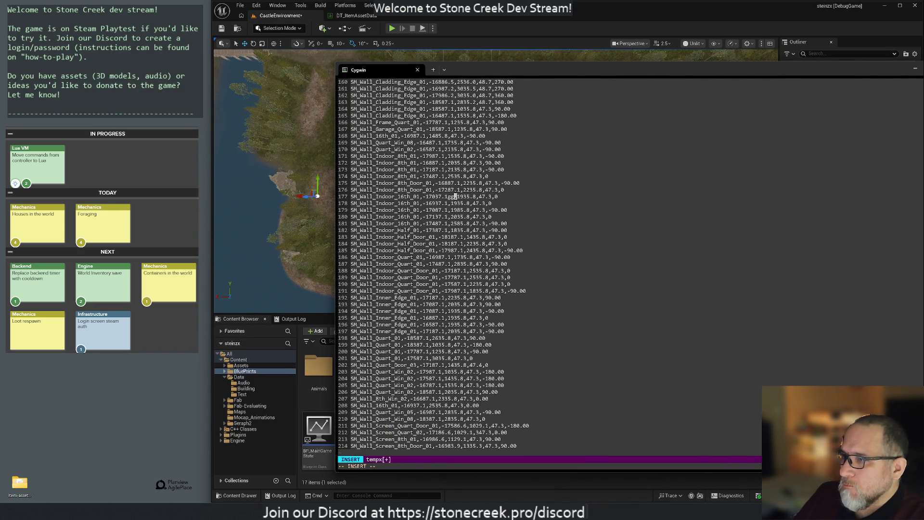
pyautogui.press('BackSpace')
pyautogui.press('BackSpace')
pyautogui.press('Escape')
pyautogui.press('g')
pyautogui.press('g')
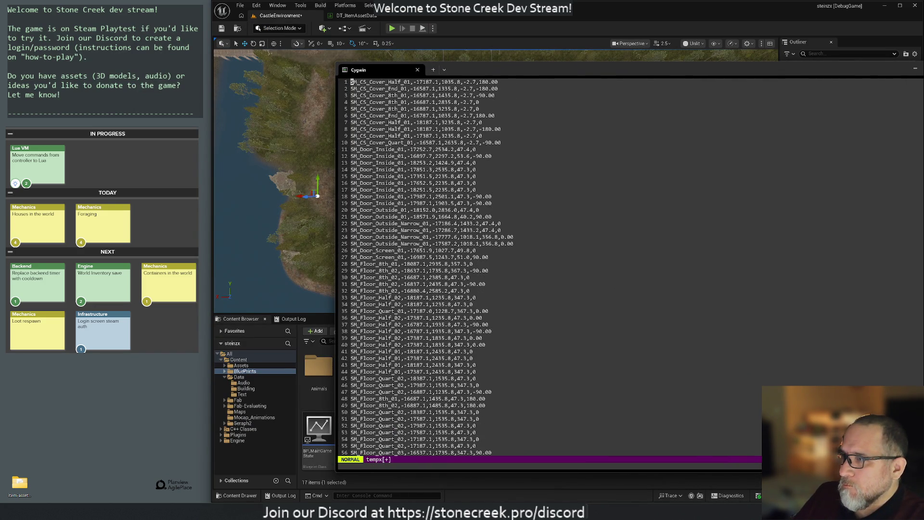
pyautogui.press('j')
pyautogui.press('k')
pyautogui.hotkey('shift', 'g')
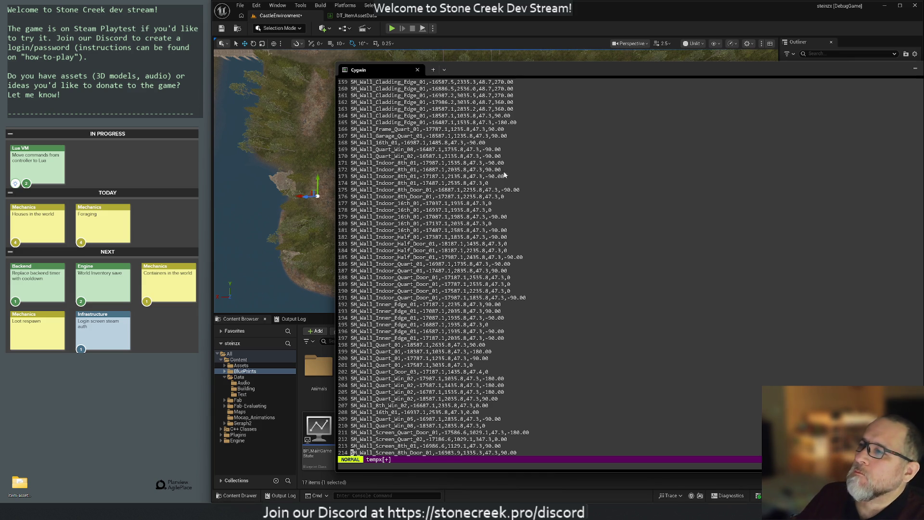
pyautogui.moveTo(504, 73)
pyautogui.mouseDown()
pyautogui.moveTo(666, 157)
pyautogui.moveTo(916, 115)
pyautogui.mouseUp()
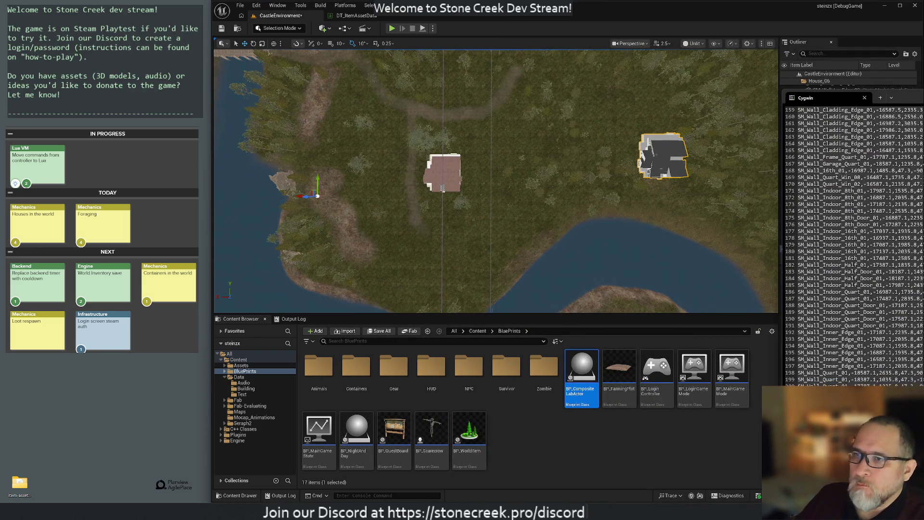
# - Back in the level, select the composite house and a roof piece of the original house
pyautogui.click(677, 145)
pyautogui.click(610, 141)
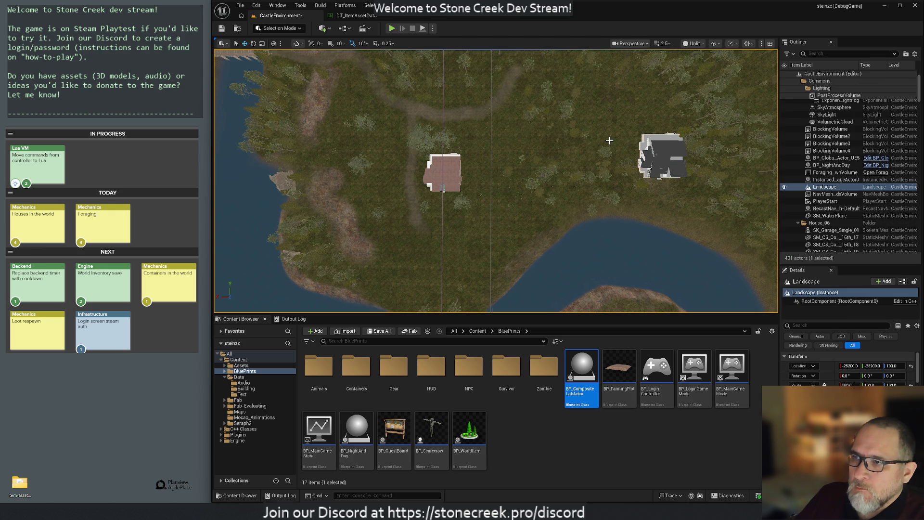
pyautogui.click(671, 151)
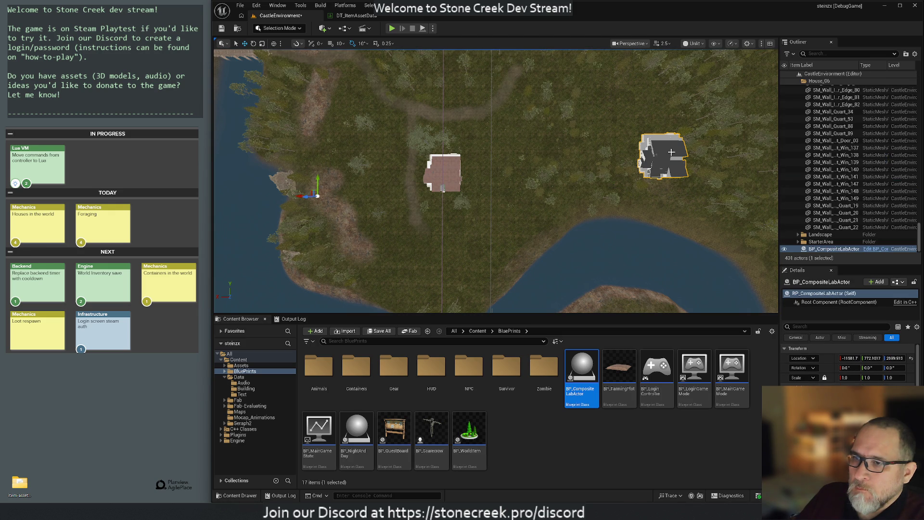
pyautogui.click(441, 163)
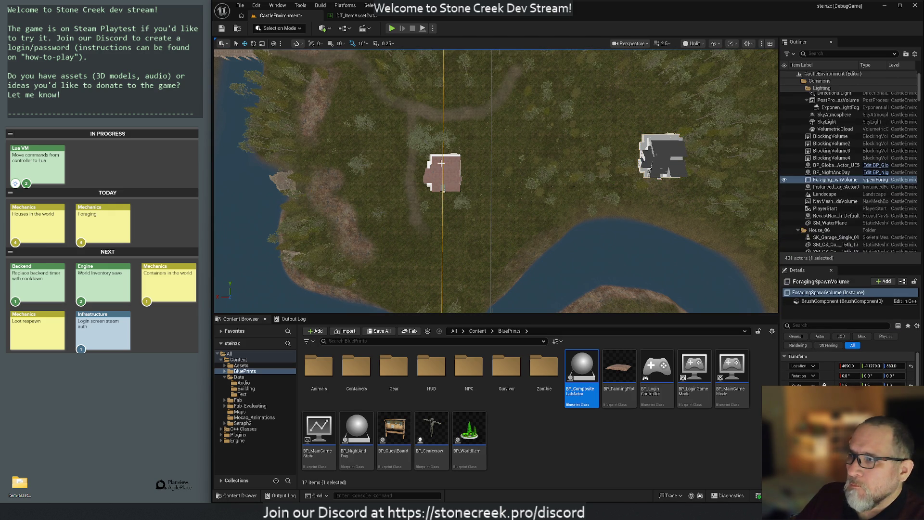
pyautogui.click(434, 167)
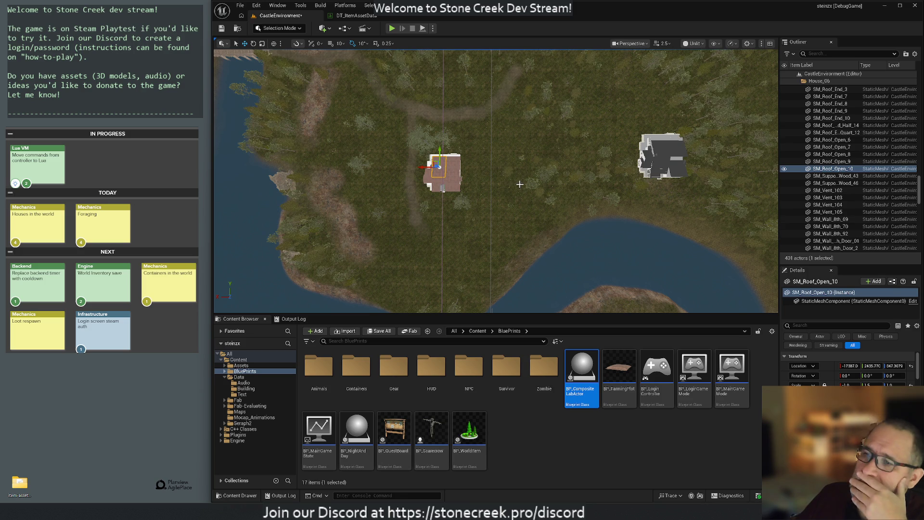
# - Quit vim with :q and exit the terminal
pyautogui.hotkey('alt', 'Tab')
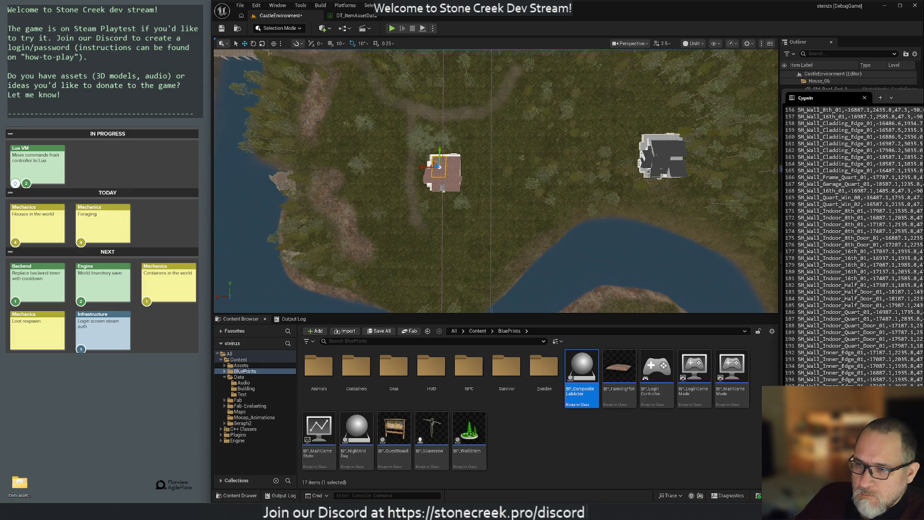
pyautogui.write(':q')
pyautogui.press('Return')
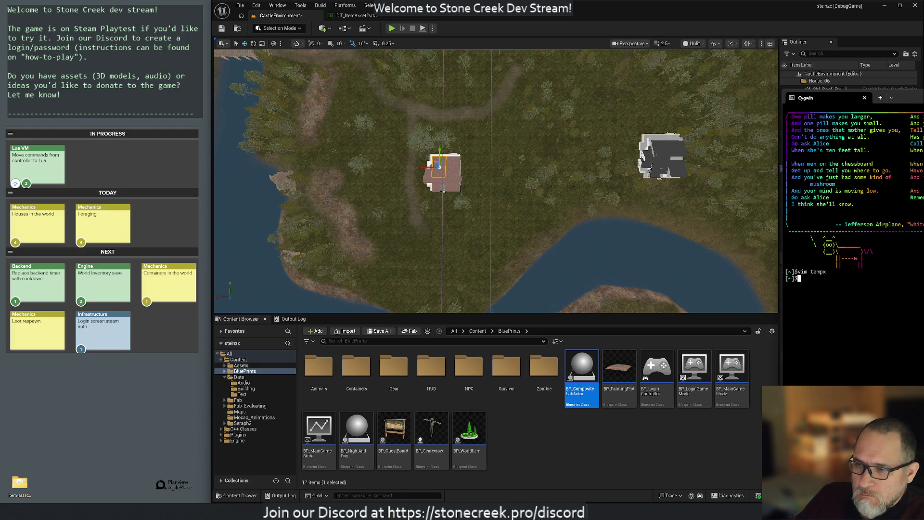
pyautogui.write('exit')
pyautogui.press('Return')
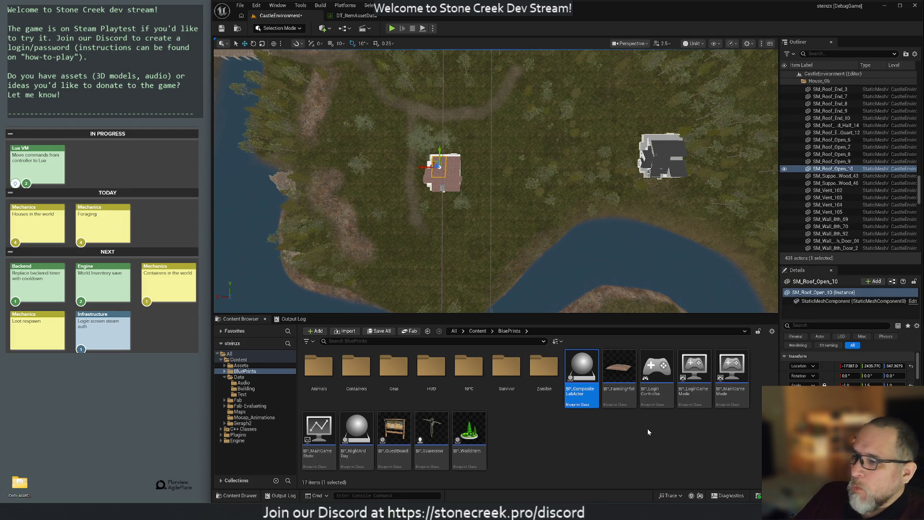
# - Close the extra T3D parser browser window and briefly browse the StoneCreek (D:) drive
pyautogui.moveTo(462, 510)
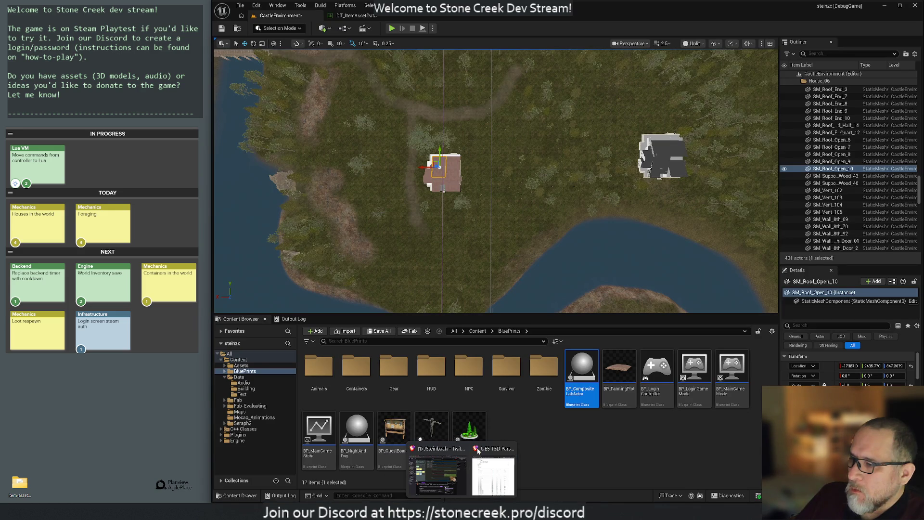
pyautogui.click(481, 448)
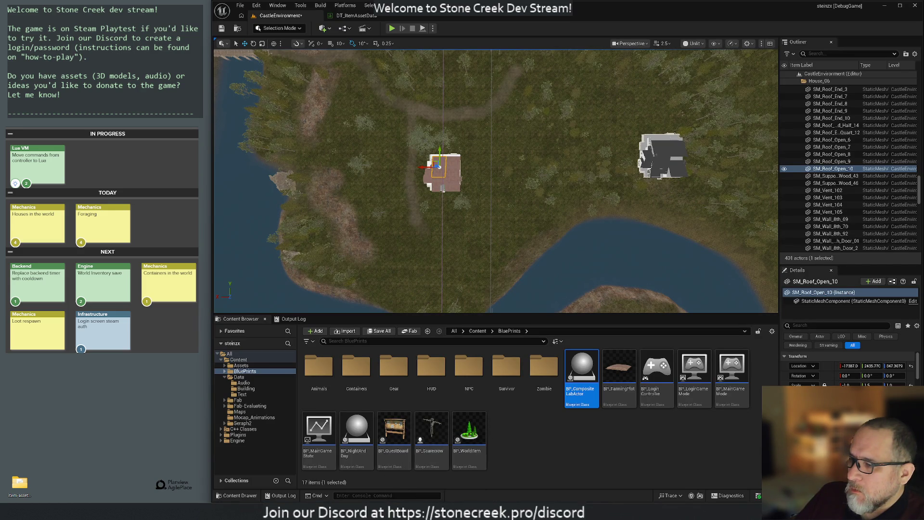
pyautogui.press('super+e')
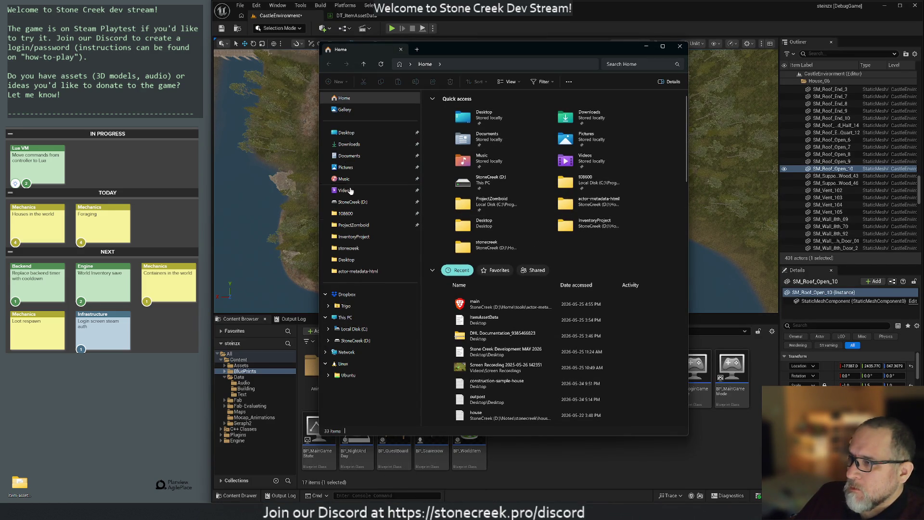
pyautogui.click(351, 201)
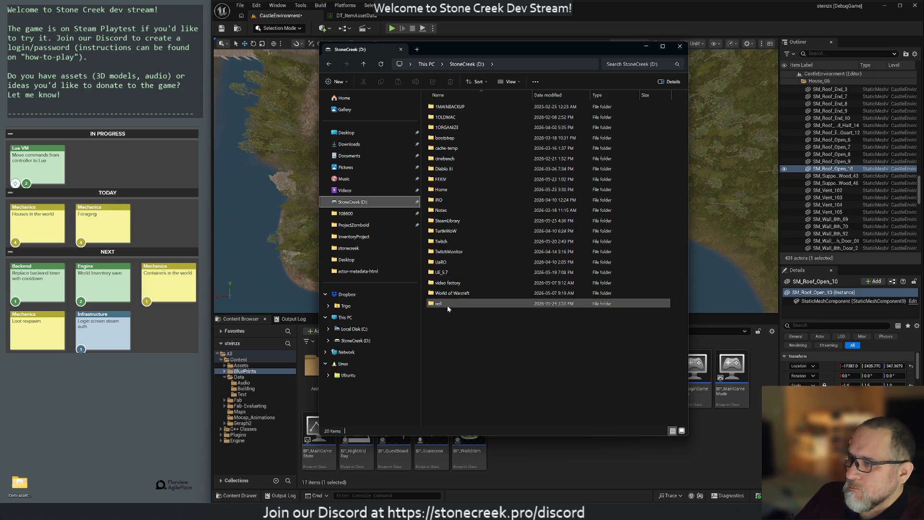
pyautogui.click(514, 22)
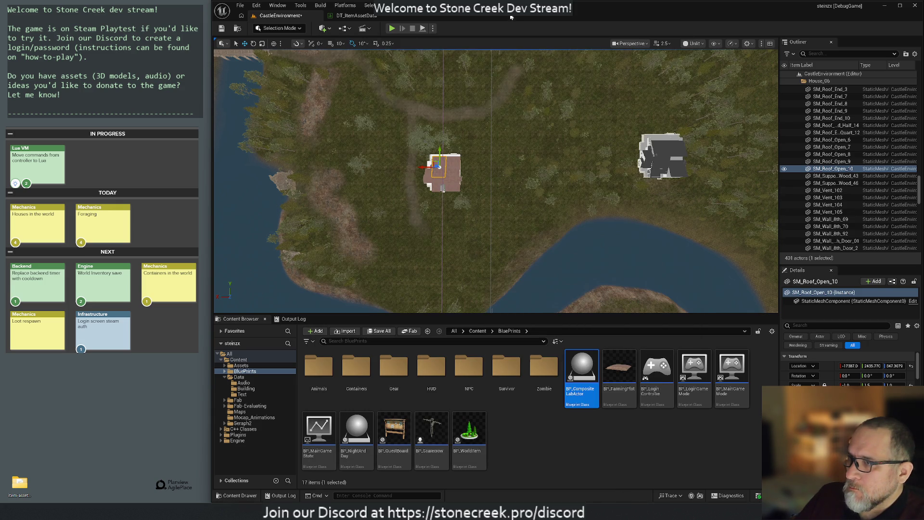
# - Select the right house, then the left house's roof, and locate SK_Garage_Single_01 in the Outliner
pyautogui.click(666, 158)
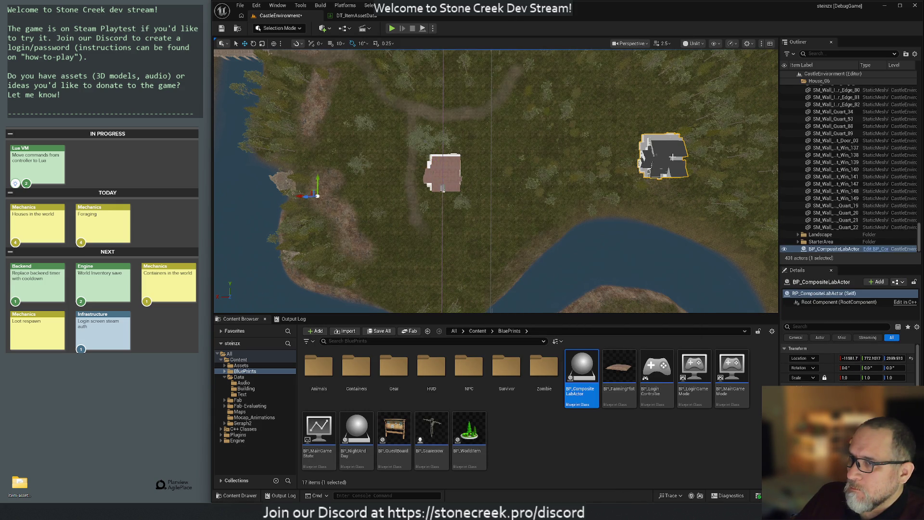
pyautogui.click(431, 171)
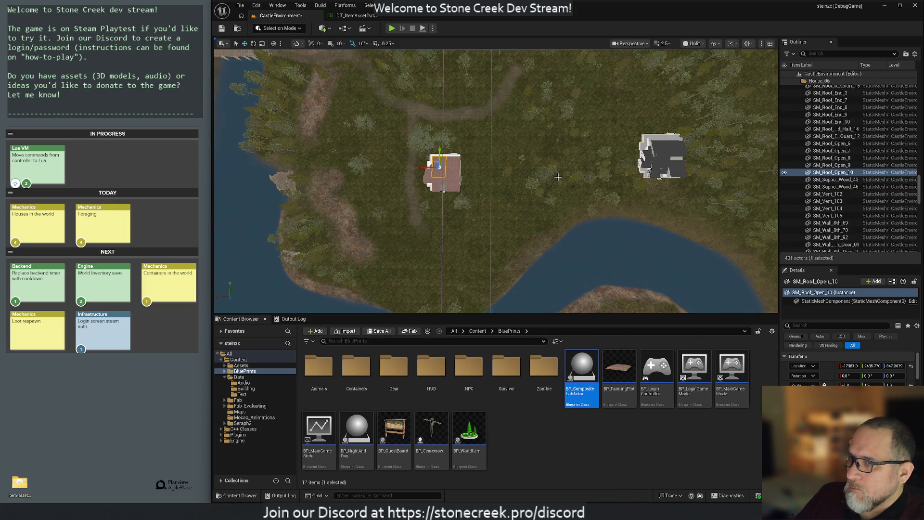
pyautogui.scroll(5, 826, 138)
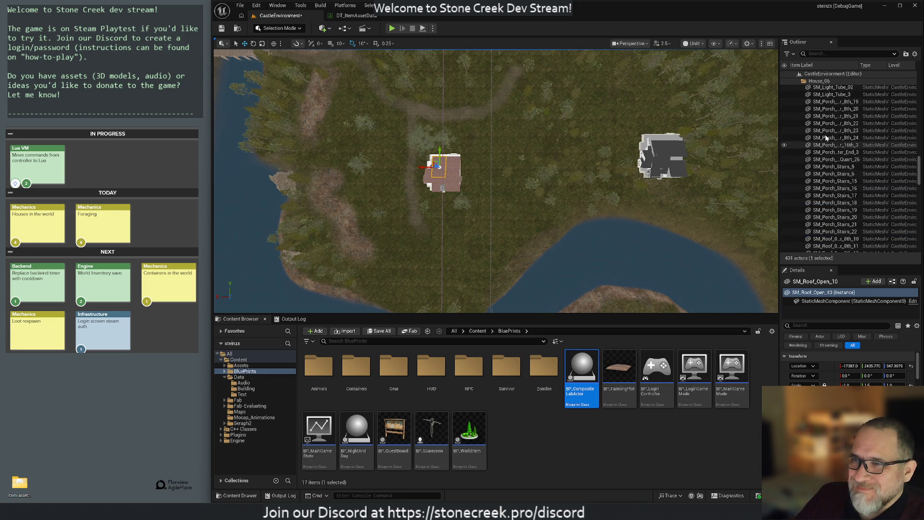
pyautogui.scroll(8, 826, 138)
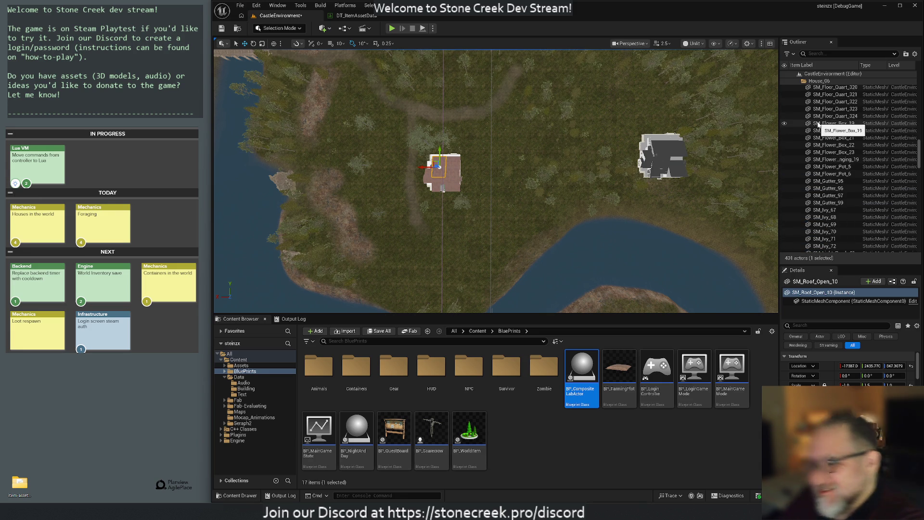
pyautogui.scroll(4, 818, 124)
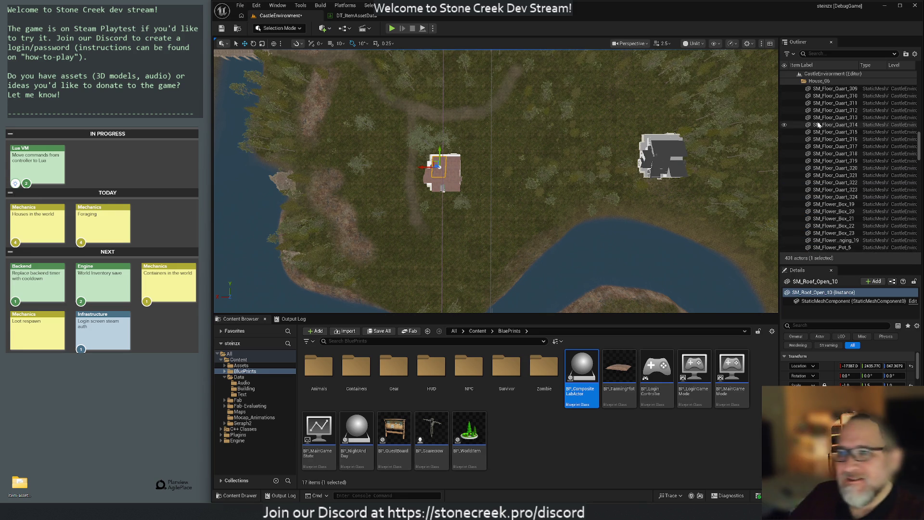
pyautogui.scroll(6, 818, 124)
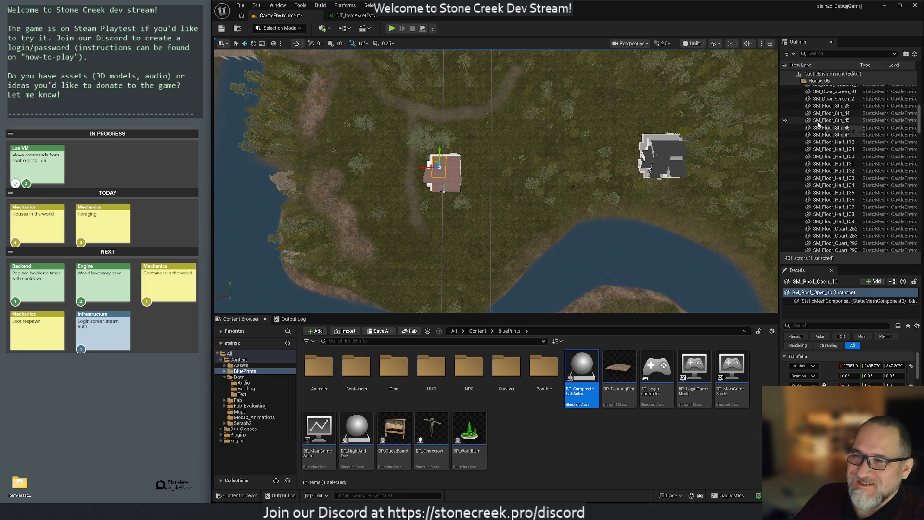
pyautogui.scroll(10, 818, 124)
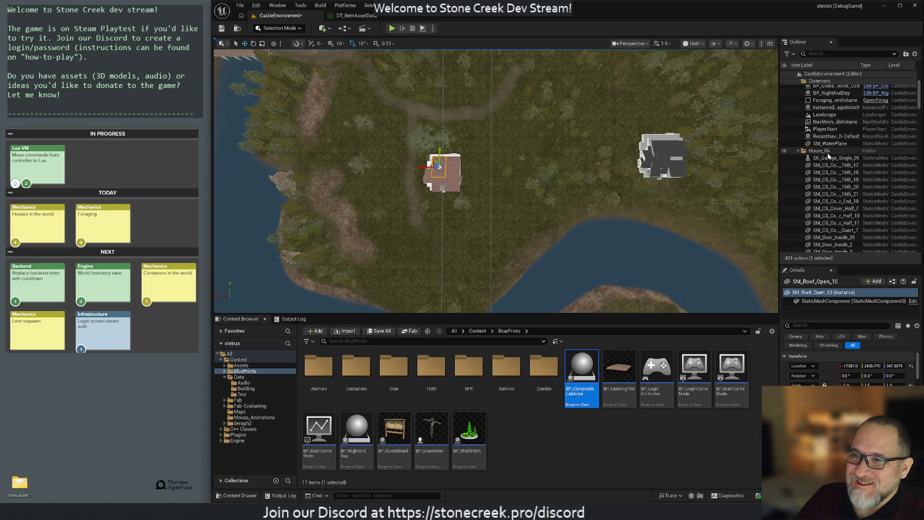
pyautogui.click(829, 157)
pyautogui.scroll(-8, 835, 227)
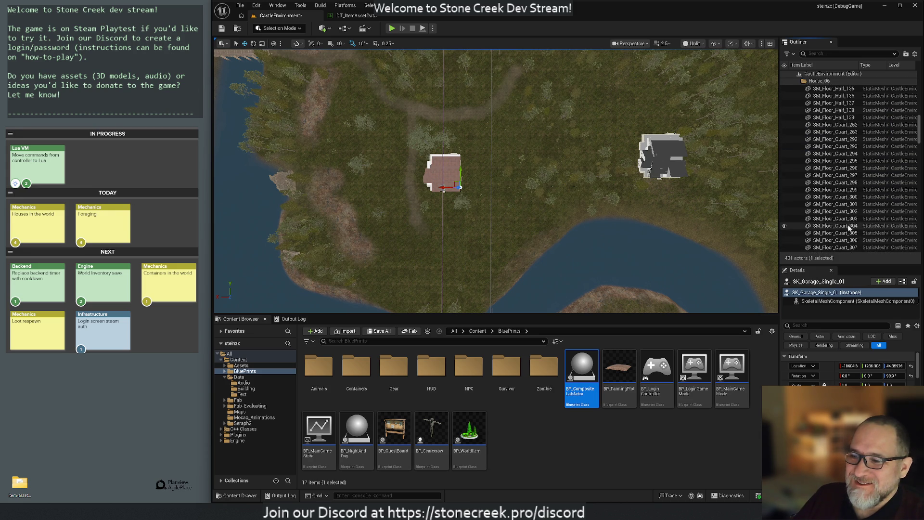
pyautogui.scroll(-15, 848, 228)
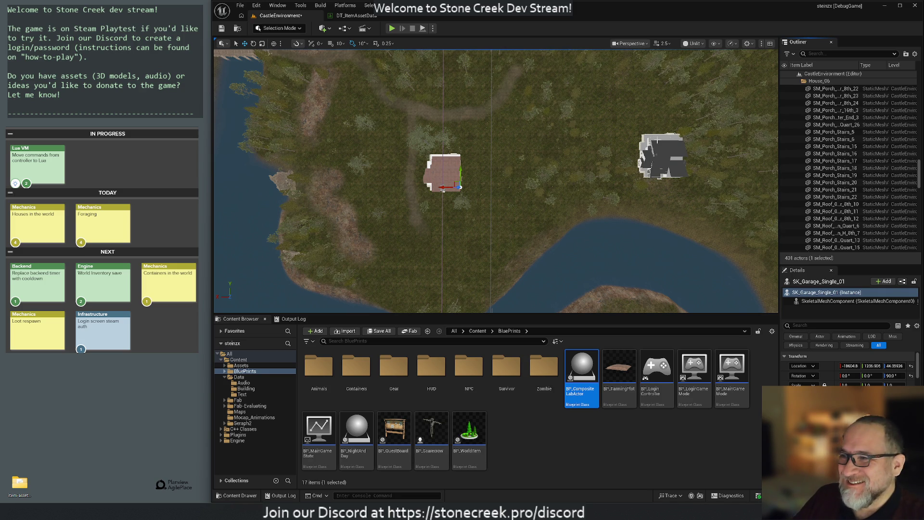
# - Reselect the composite house and the SM_Wall_Screen_Quart_22 piece, scrolling the Outliner list
pyautogui.click(655, 130)
pyautogui.click(844, 224)
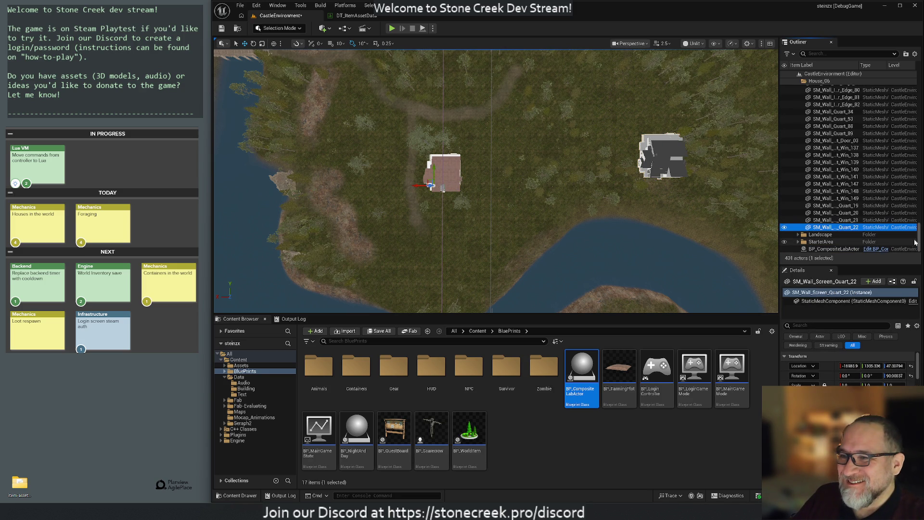
pyautogui.moveTo(919, 243); pyautogui.dragTo(921, 156)
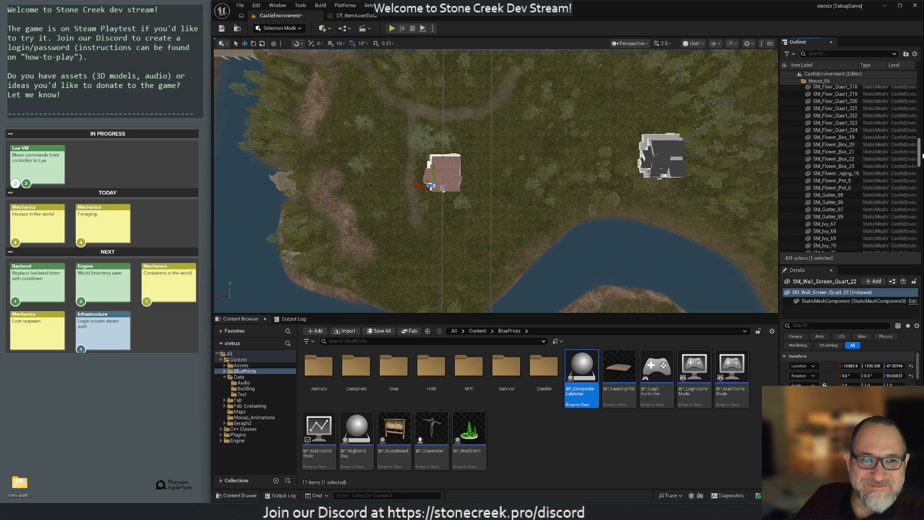
pyautogui.moveTo(922, 156); pyautogui.dragTo(921, 99)
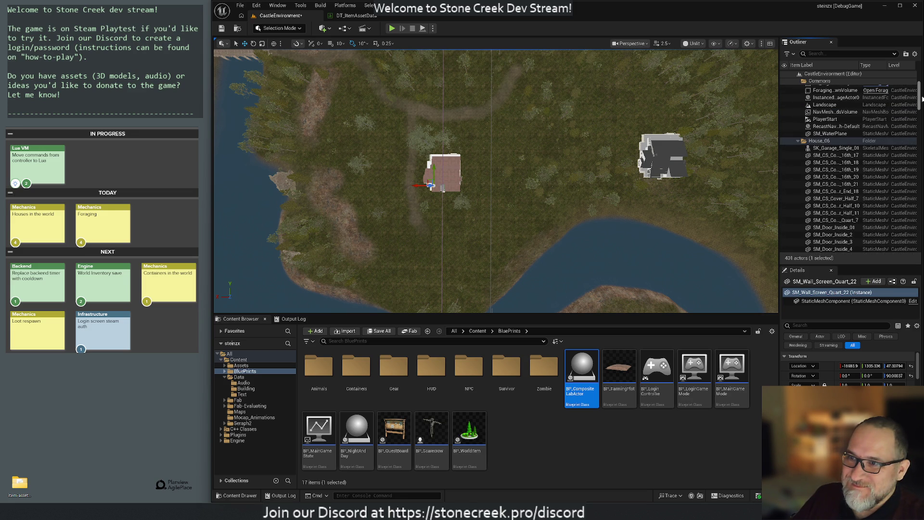
# - Range-select all 215 House_06 actors from SK_Garage_Single_01 down and copy them
pyautogui.keyDown('shift'); pyautogui.click(833, 148); pyautogui.keyUp('shift')
pyautogui.rightClick(829, 151)
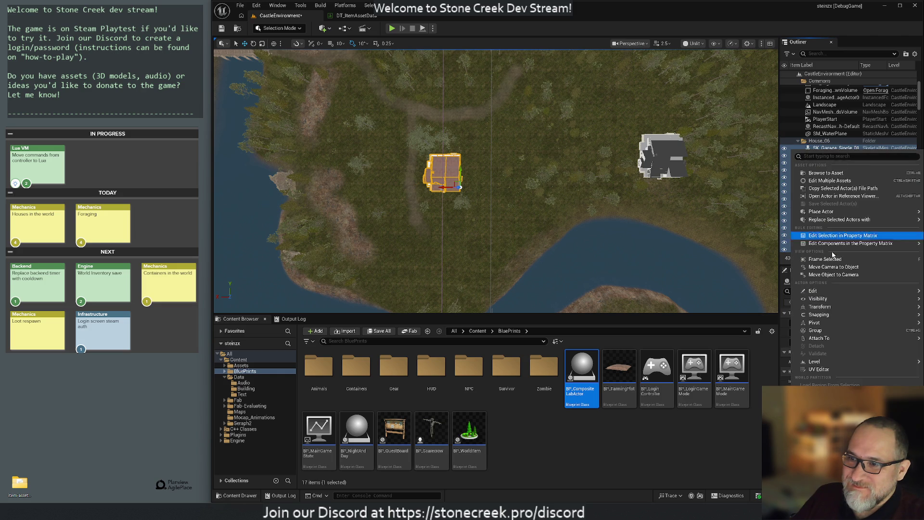
pyautogui.moveTo(833, 291)
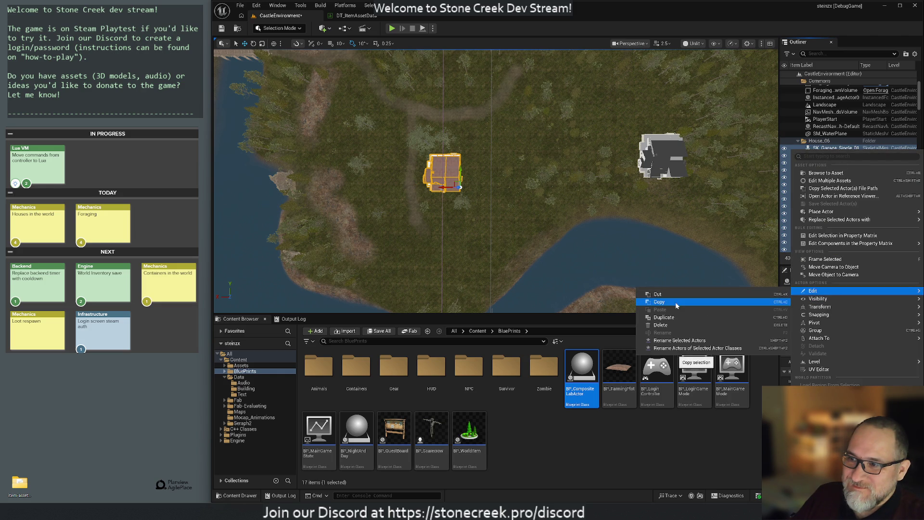
pyautogui.click(677, 302)
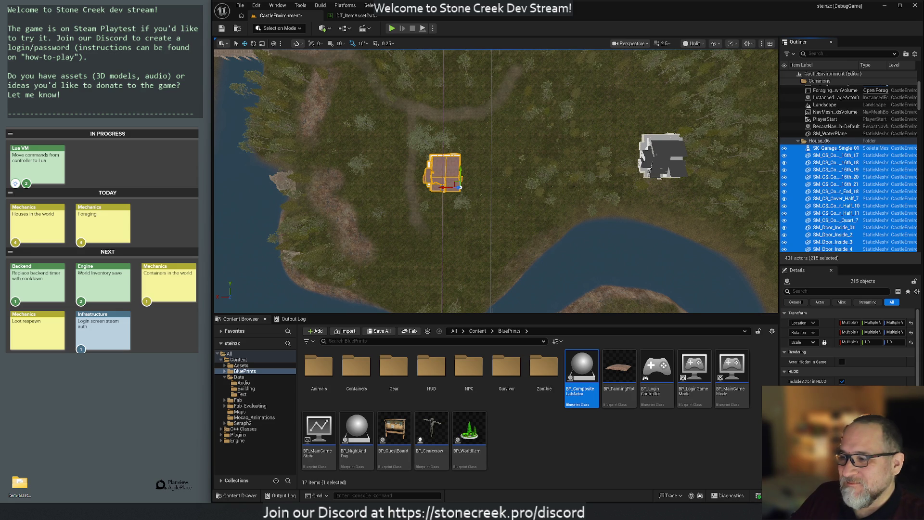
pyautogui.moveTo(557, 500)
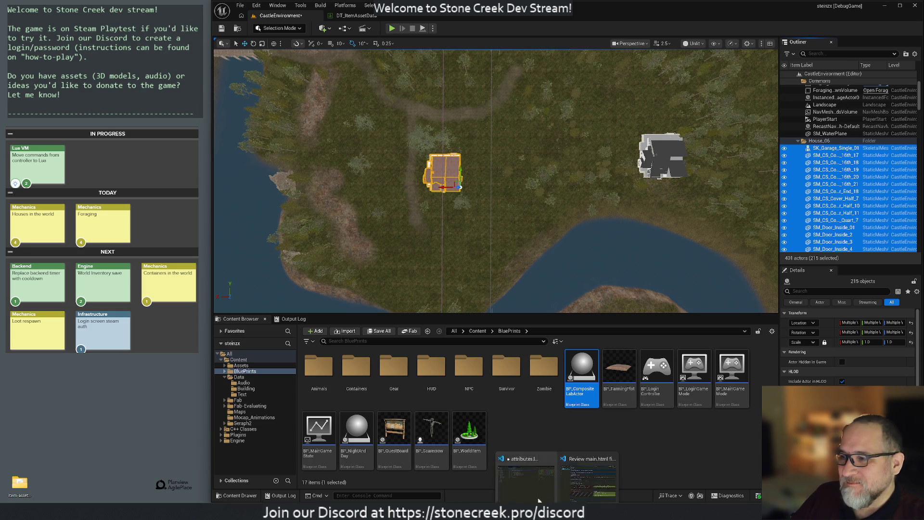
pyautogui.click(582, 451)
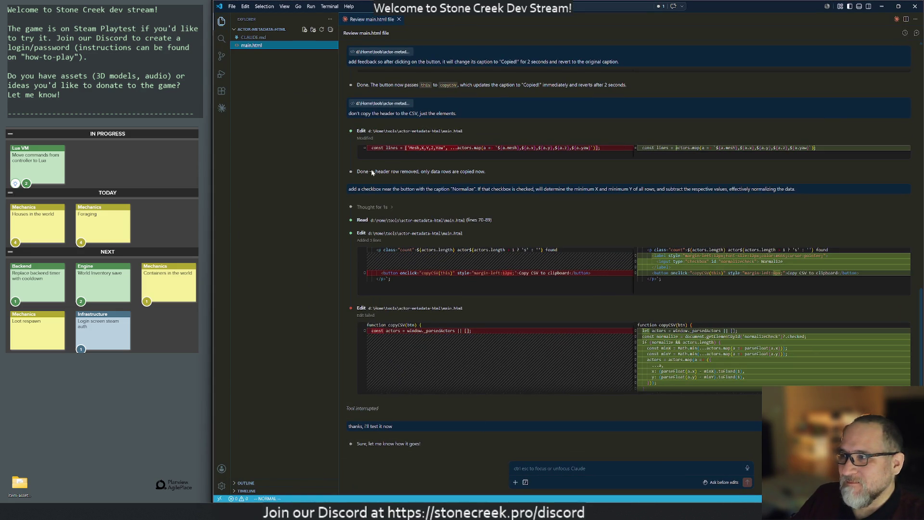
pyautogui.rightClick(250, 47)
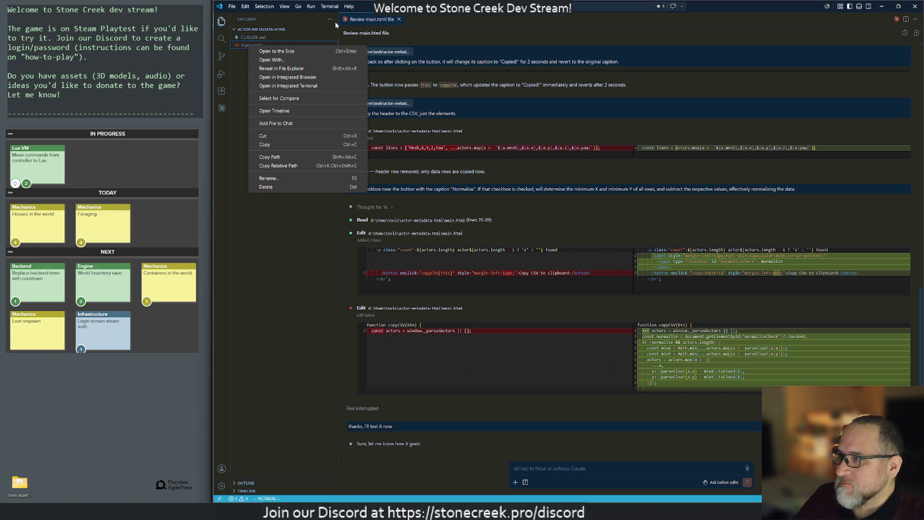
pyautogui.press('Escape')
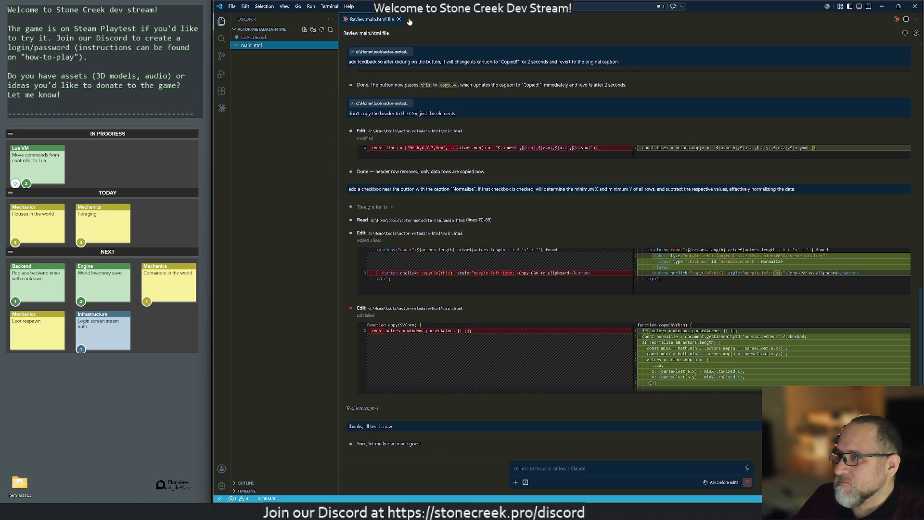
pyautogui.click(399, 20)
pyautogui.click(251, 46)
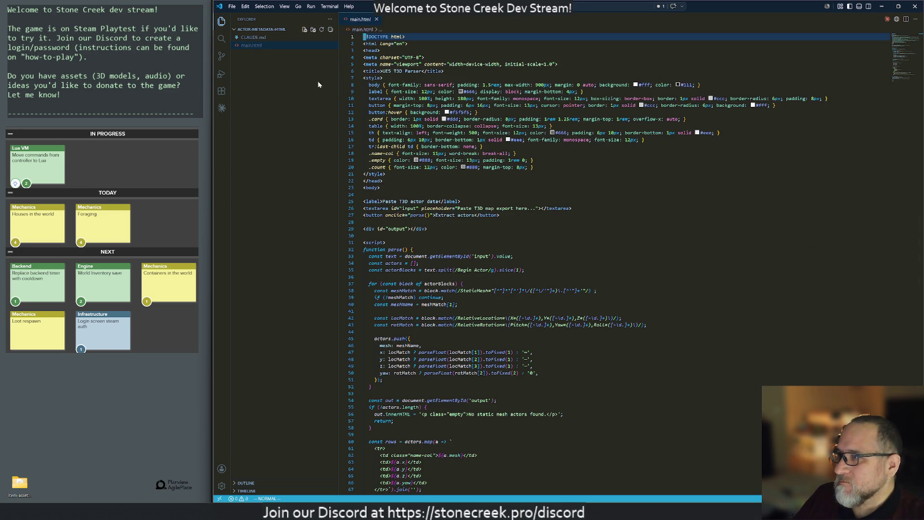
pyautogui.scroll(-10, 529, 240)
pyautogui.scroll(1, 529, 240)
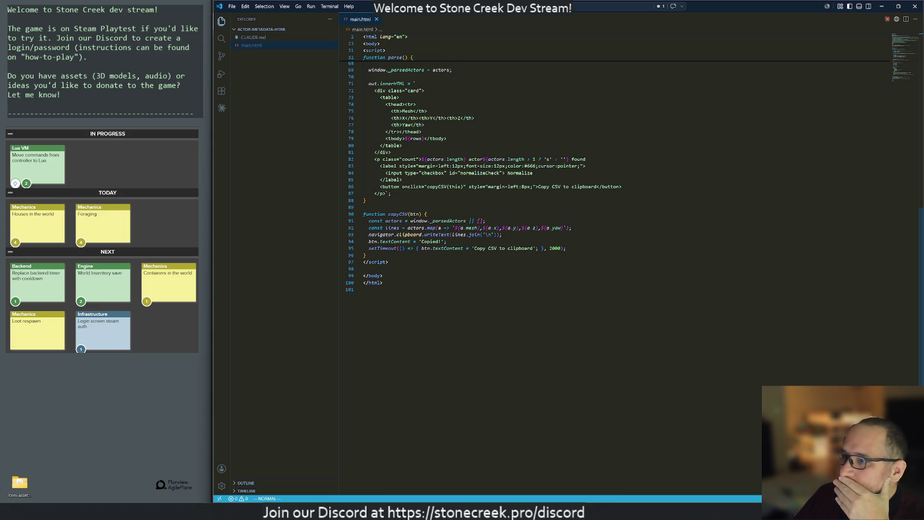
pyautogui.scroll(13, 529, 241)
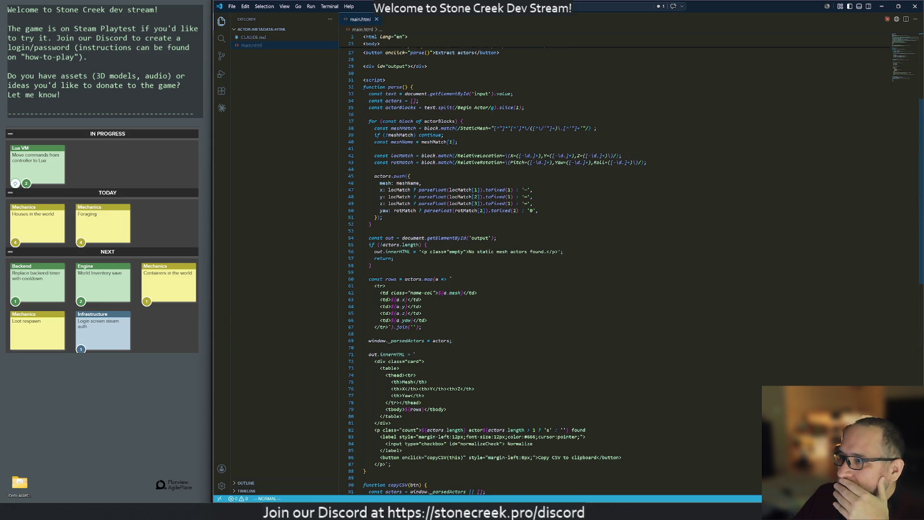
pyautogui.scroll(3, 530, 241)
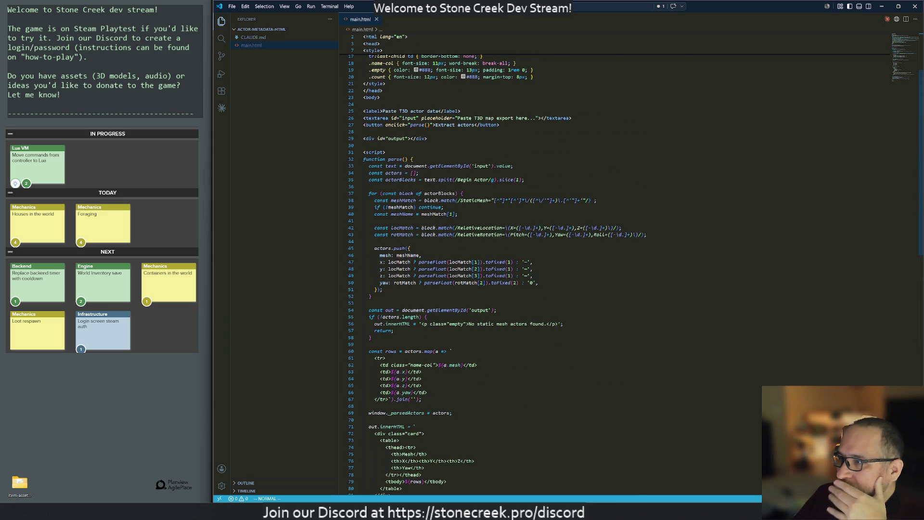
pyautogui.scroll(6, 529, 241)
pyautogui.click(433, 236)
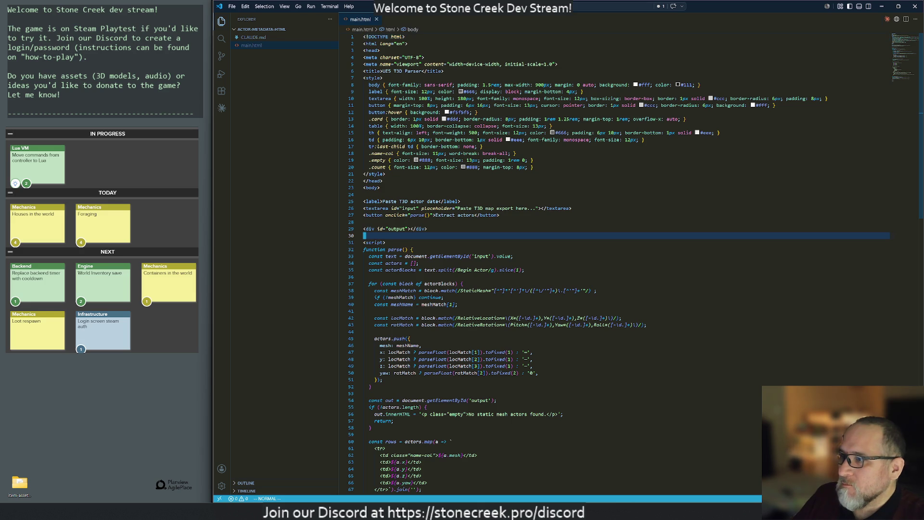
pyautogui.write('/normali')
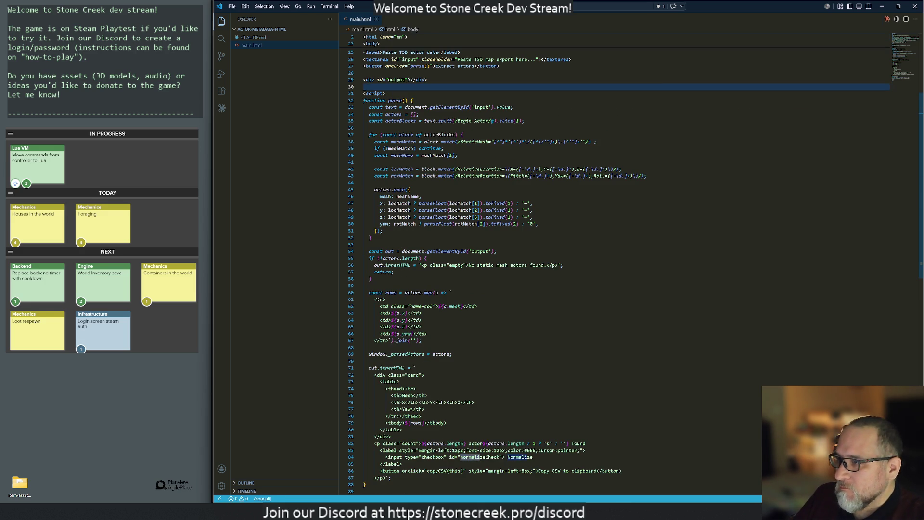
pyautogui.press('Return')
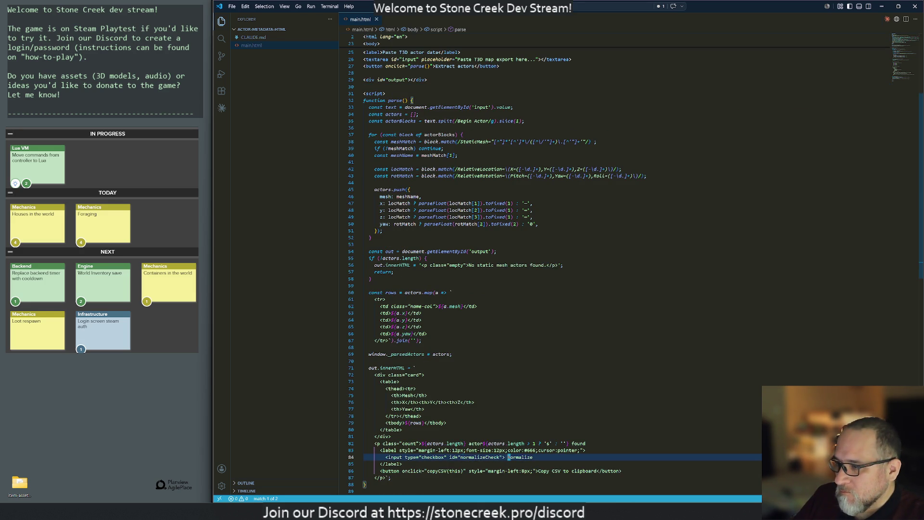
pyautogui.click(461, 457)
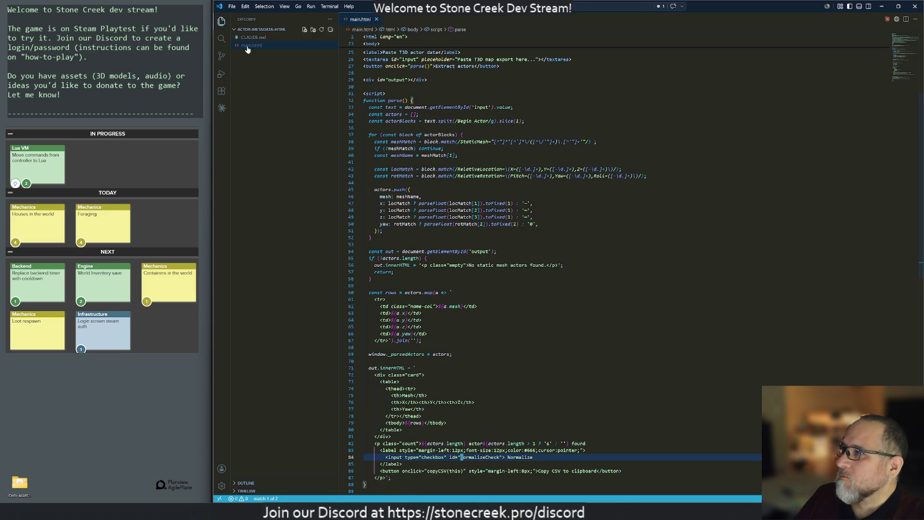
# - Open Claude Code and type 'hey you are missing the normalization code for th'
pyautogui.click(887, 22)
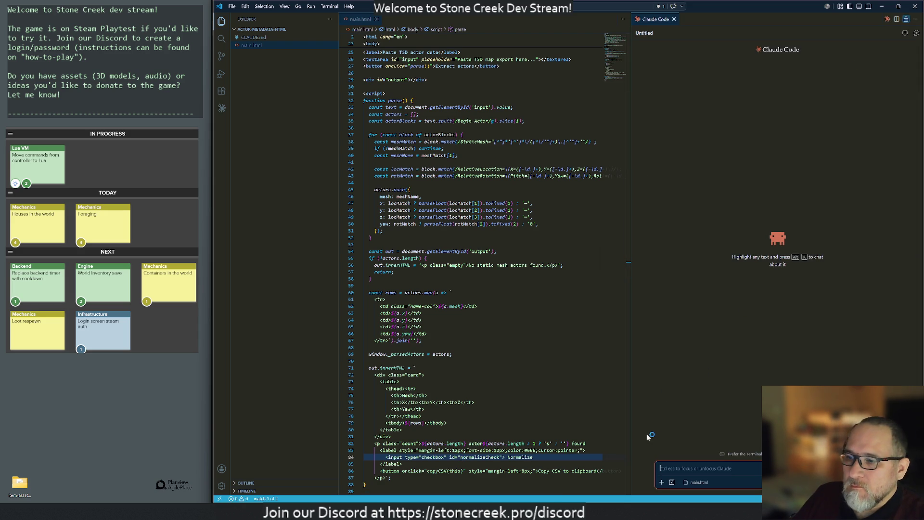
pyautogui.write('hey you are missing t')
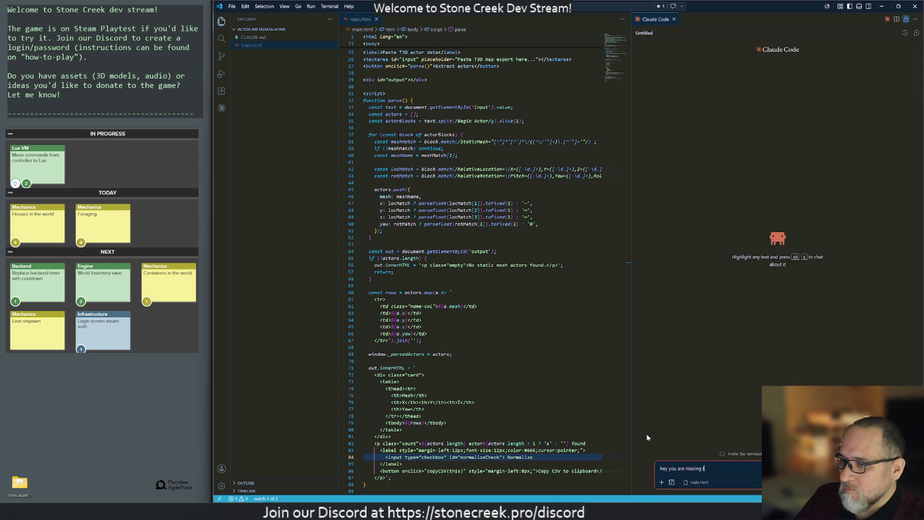
pyautogui.write('he normalizat')
pyautogui.write('ion cod')
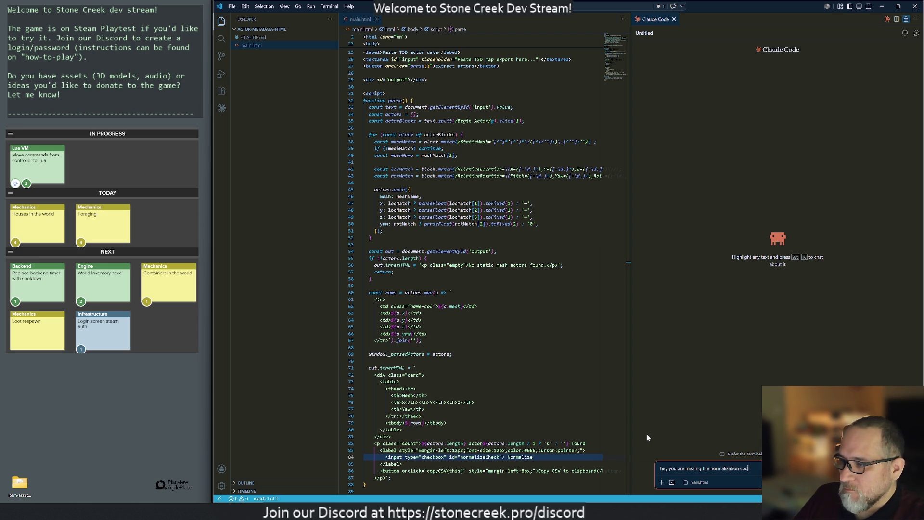
pyautogui.write('e for th')
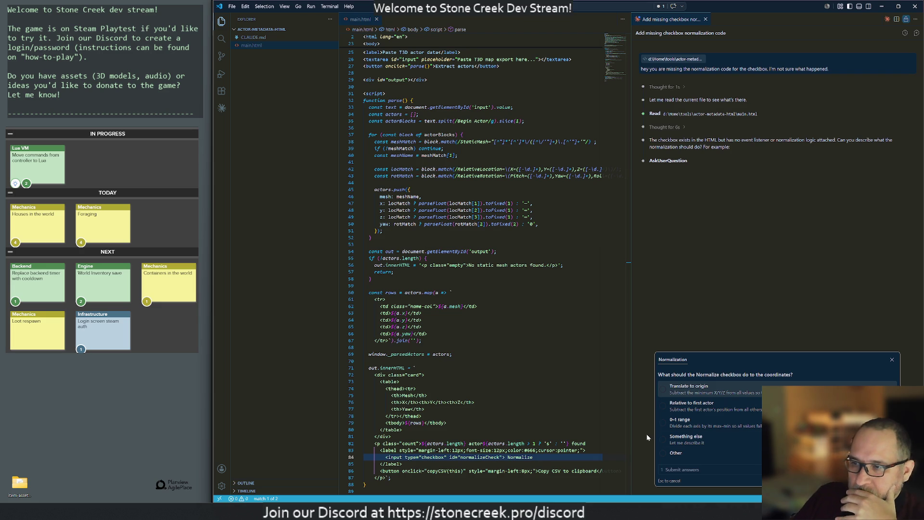
# - Answer Claude's Normalization question with 'Translate to origin' and submit it
pyautogui.click(708, 393)
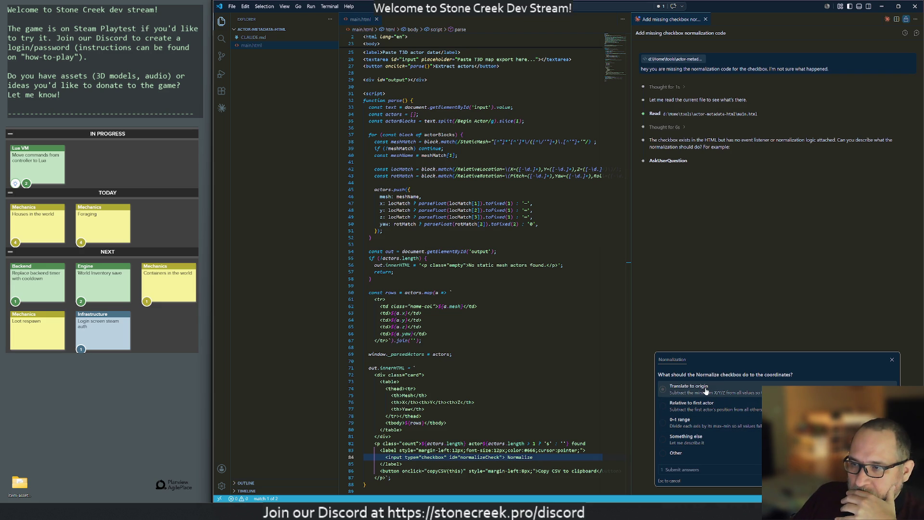
pyautogui.click(683, 469)
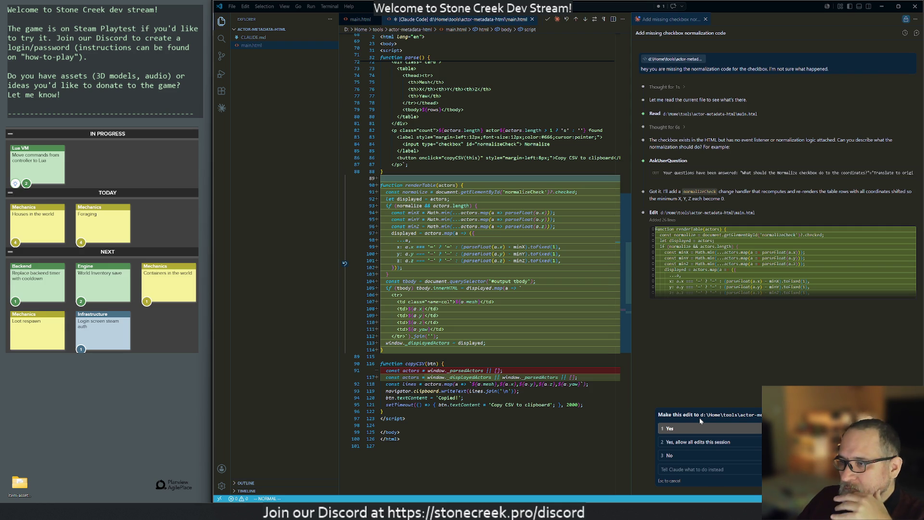
# - Approve all three main.html edits: renderTable, checkbox wiring, and storing displayed actors
pyautogui.click(674, 428)
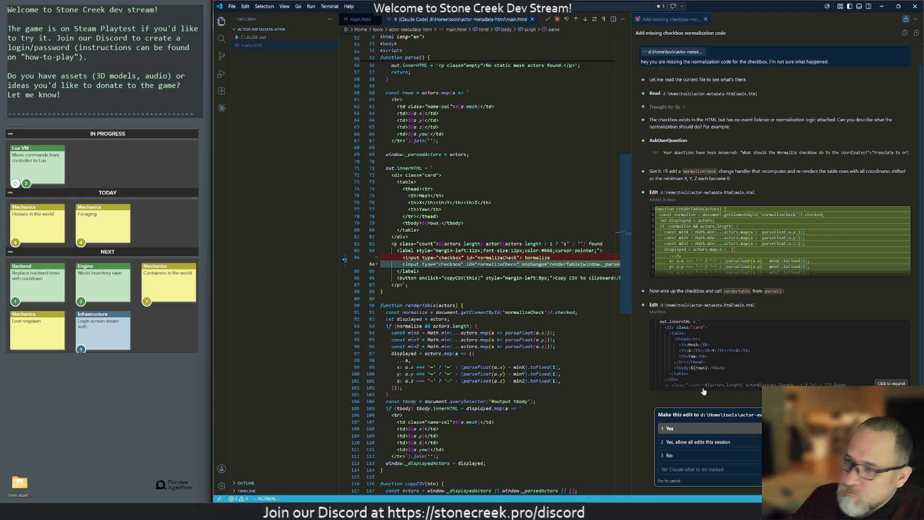
pyautogui.click(679, 429)
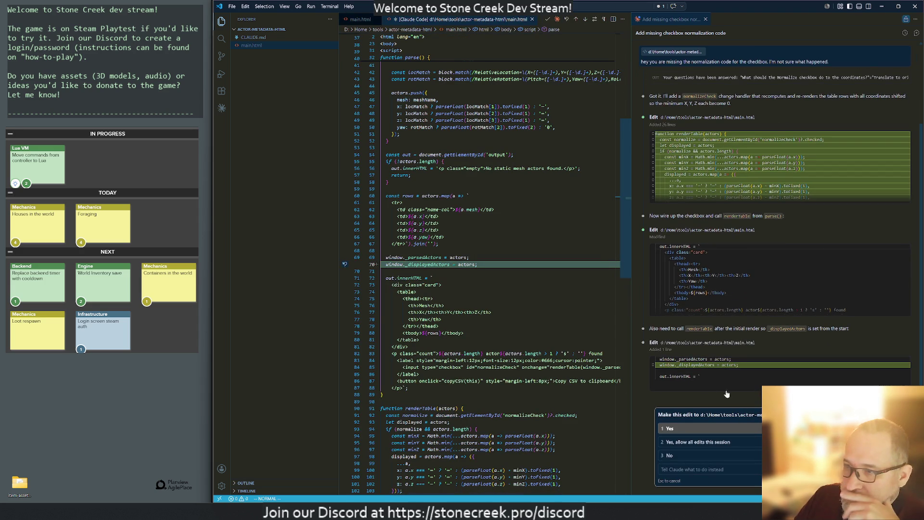
pyautogui.click(681, 429)
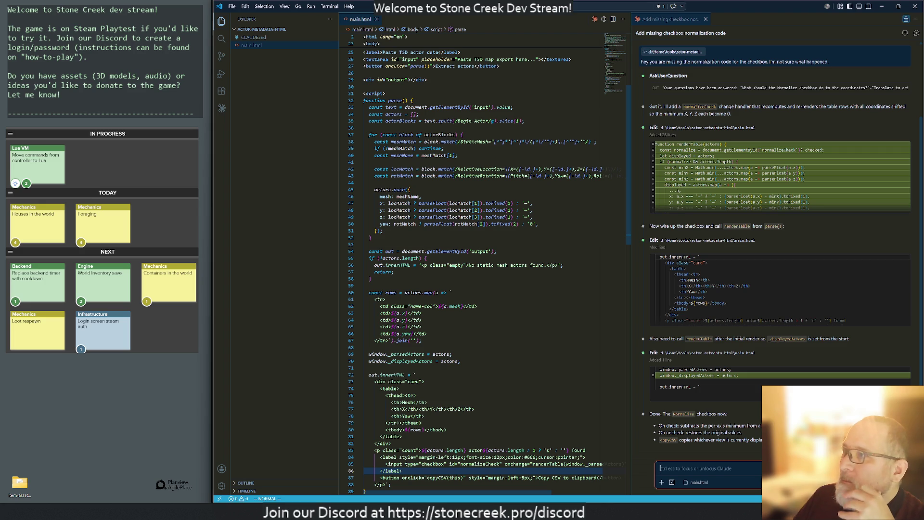
# - Reveal main.html in File Explorer, open it in Brave, and maximize the parser window
pyautogui.rightClick(248, 45)
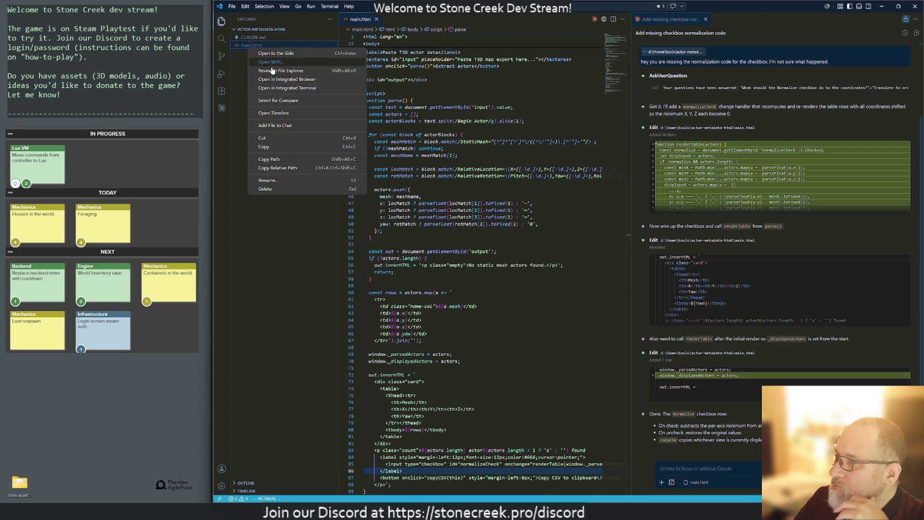
pyautogui.click(281, 70)
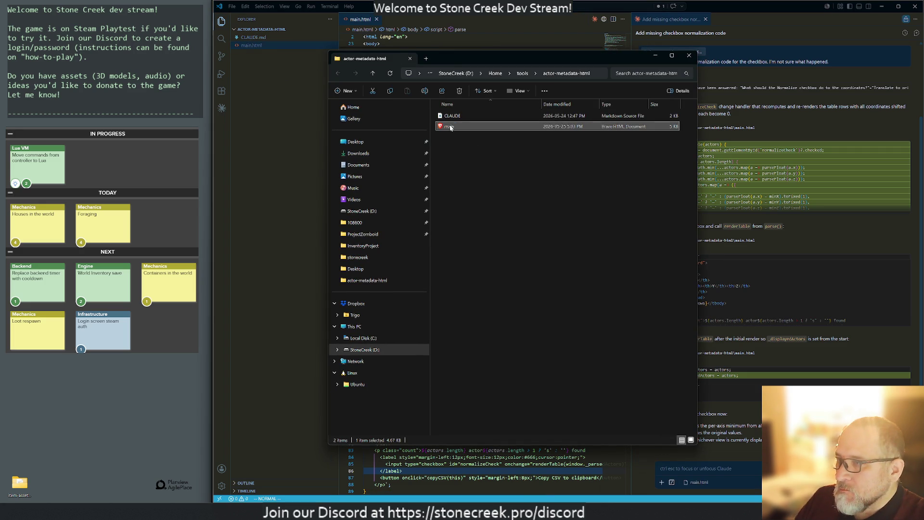
pyautogui.doubleClick(450, 127)
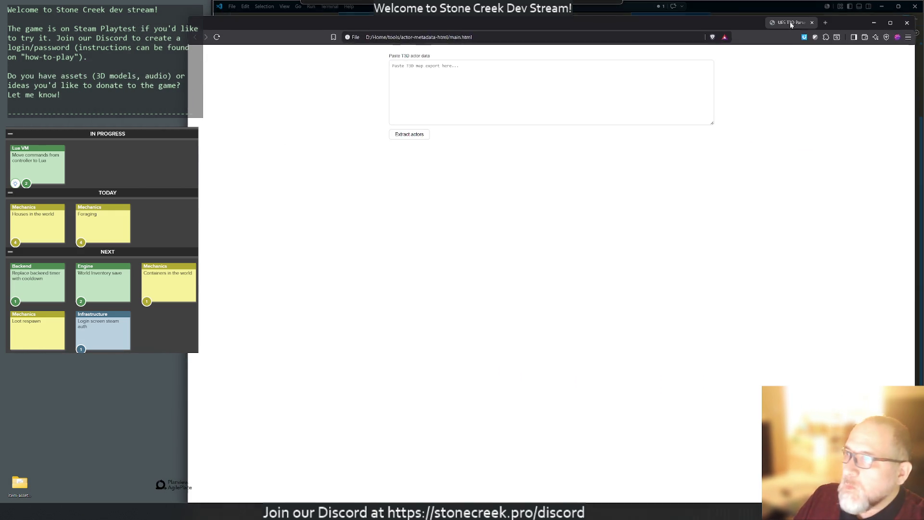
pyautogui.doubleClick(791, 24)
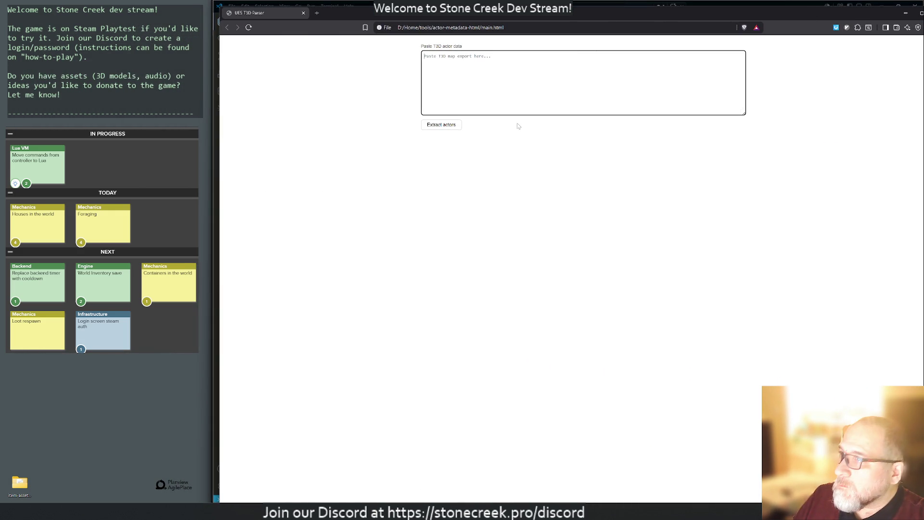
# - Paste the T3D export, extract the 214 actors, and tick Normalize
pyautogui.hotkey('ctrl', 'v')
pyautogui.click(435, 126)
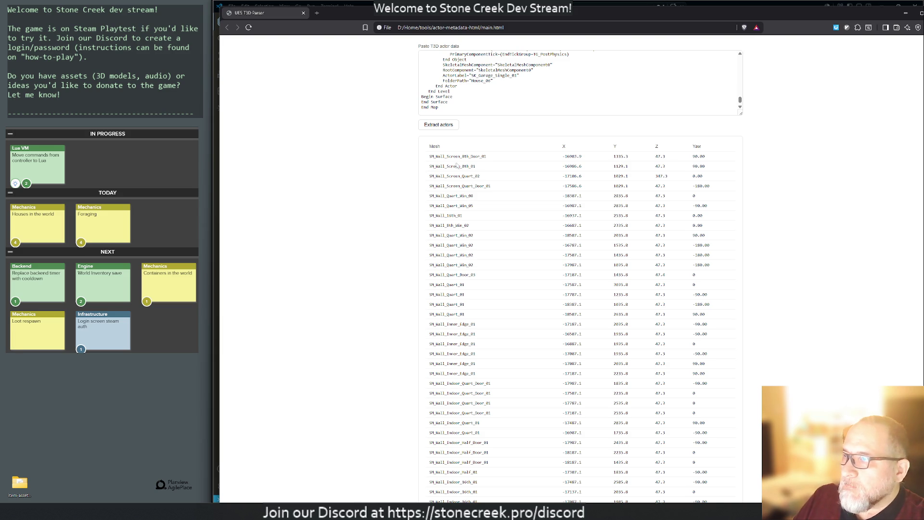
pyautogui.scroll(-20, 793, 253)
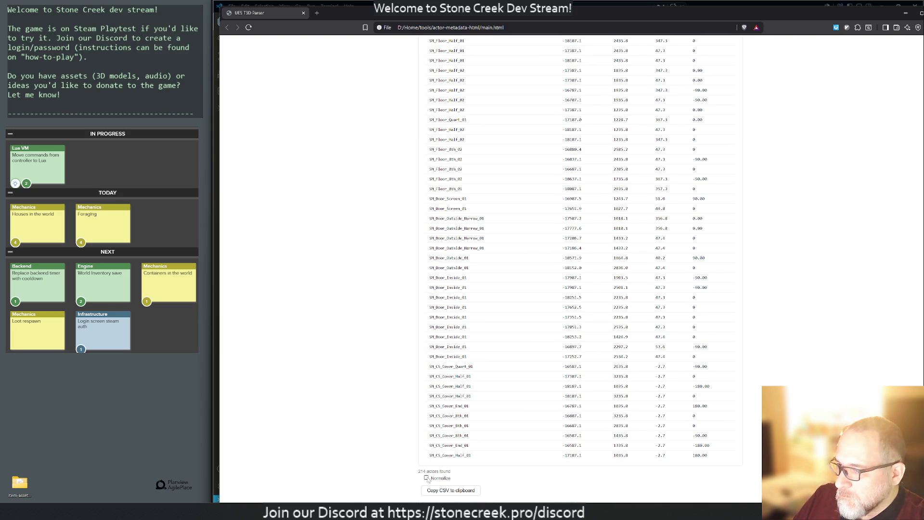
pyautogui.click(426, 478)
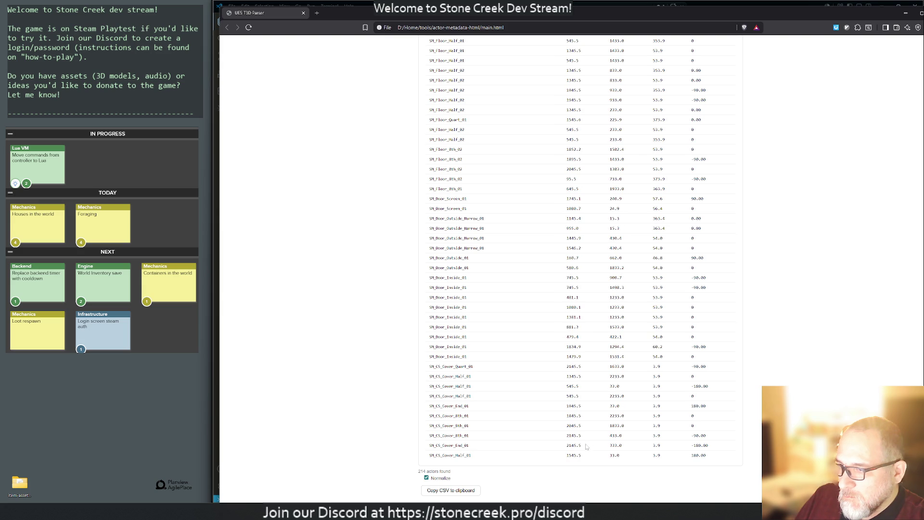
# - Copy the normalized actor table as CSV, then close the parser page and file manager
pyautogui.scroll(10, 563, 417)
pyautogui.scroll(15, 563, 417)
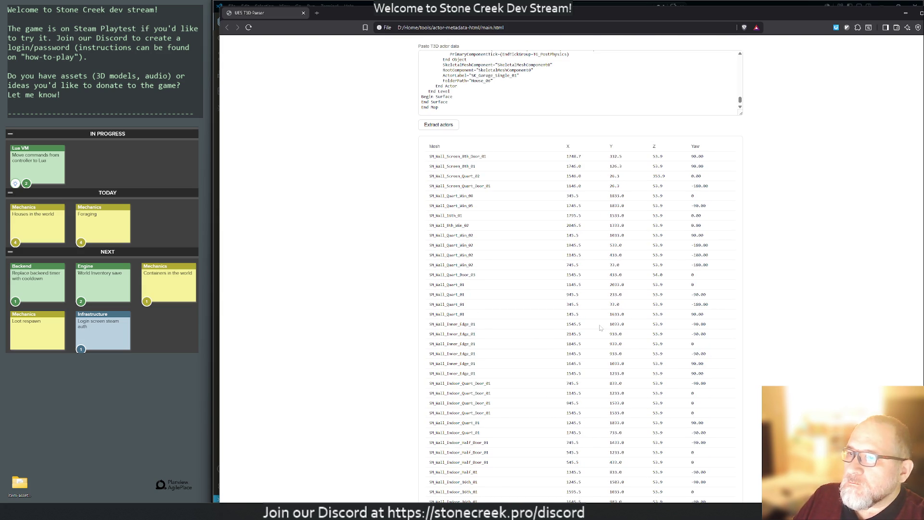
pyautogui.scroll(-5, 600, 328)
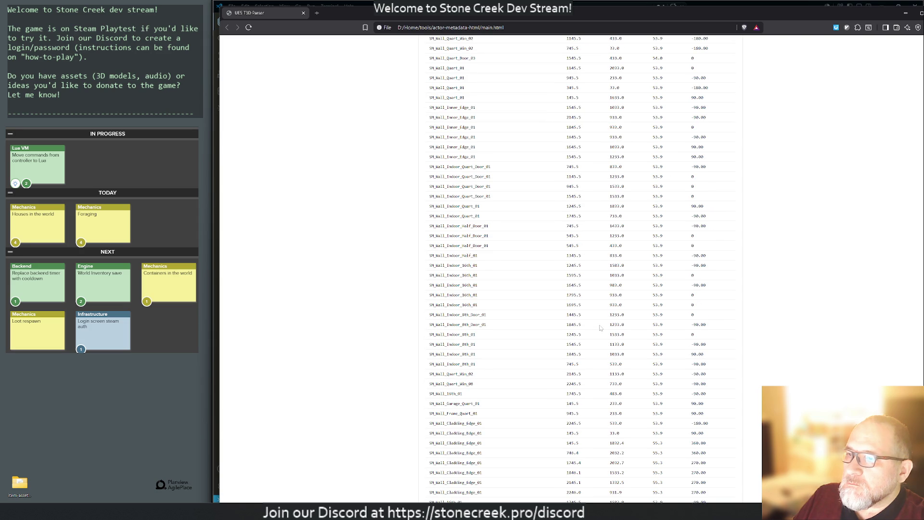
pyautogui.scroll(-10, 601, 327)
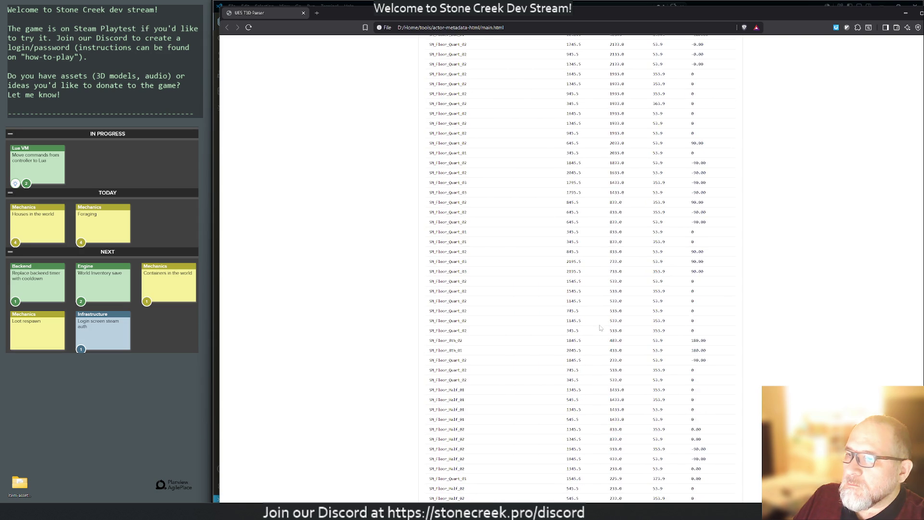
pyautogui.scroll(-5, 600, 328)
pyautogui.scroll(-3, 600, 328)
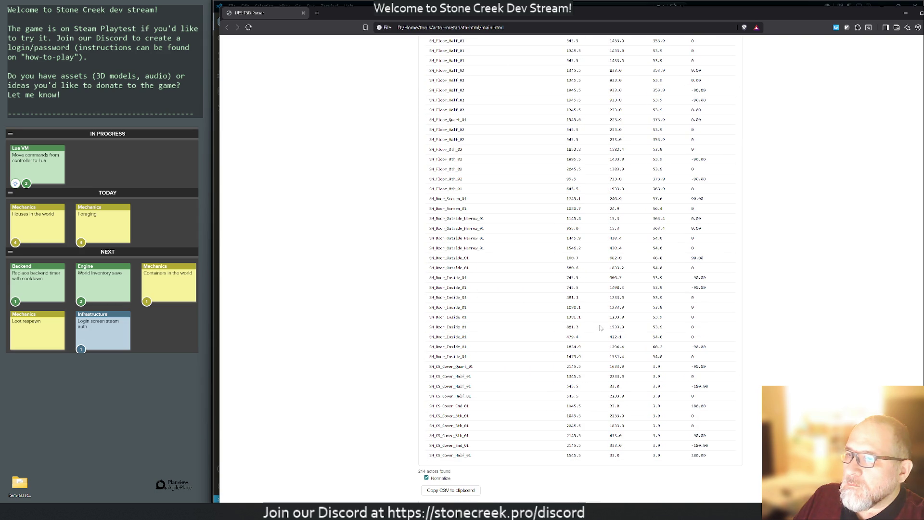
pyautogui.click(440, 491)
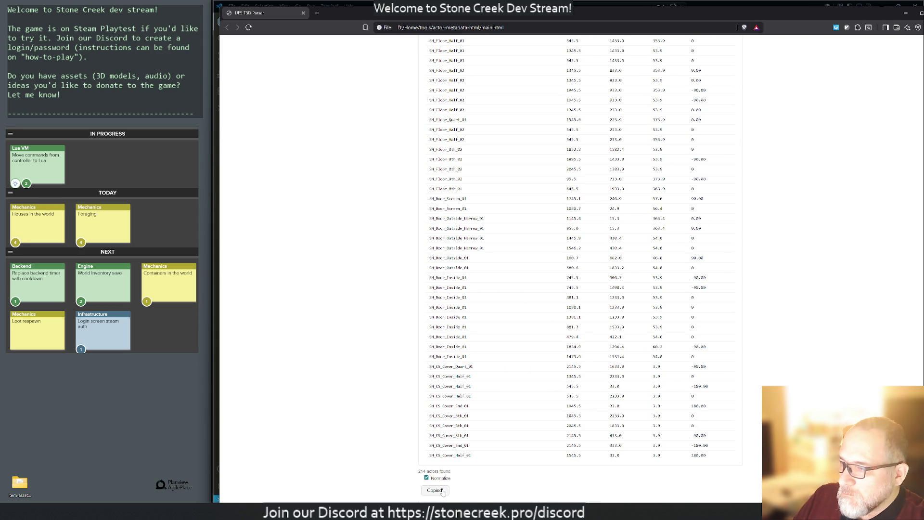
pyautogui.click(303, 13)
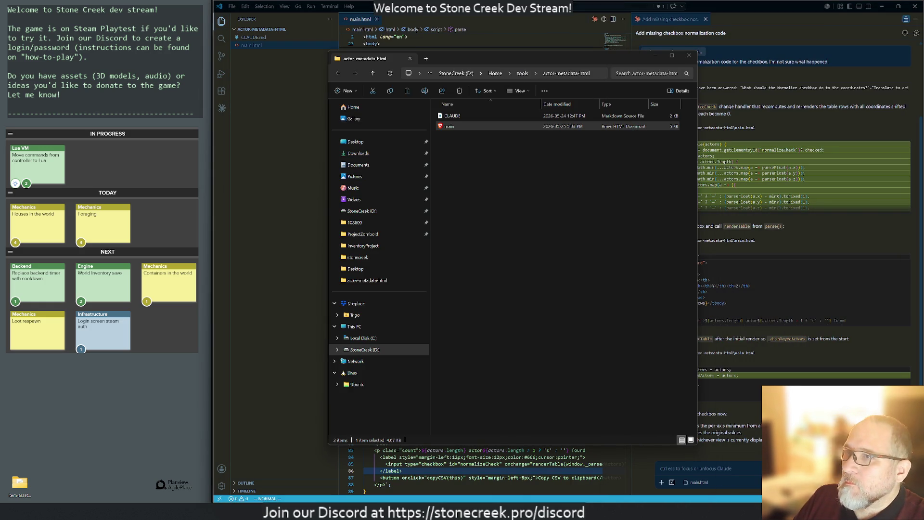
pyautogui.hotkey('alt', 'F4')
# - Select BP_CompositeLabActor in the level and check its location coordinates in the Details panel
pyautogui.click(882, 7)
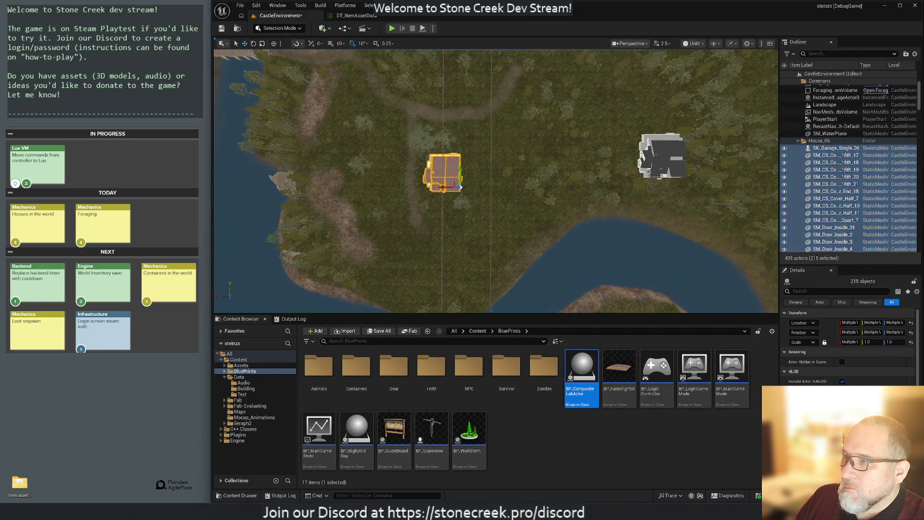
pyautogui.click(668, 158)
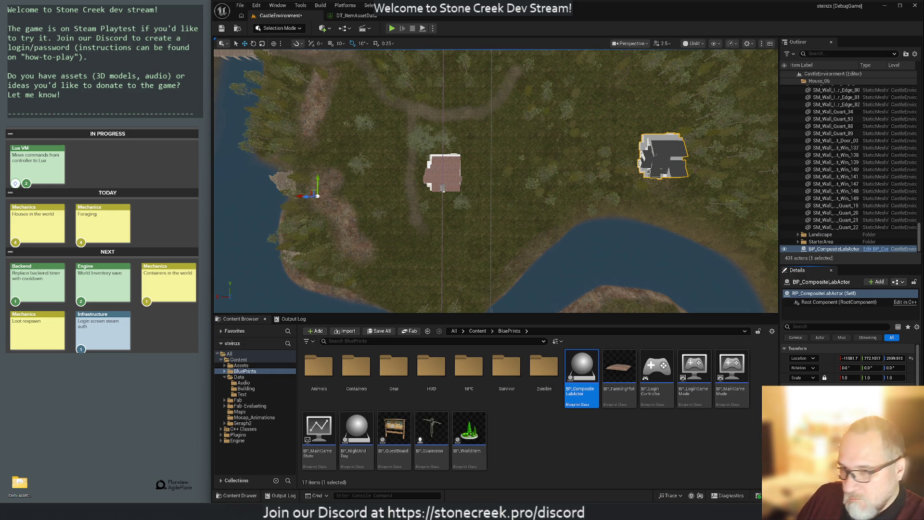
pyautogui.scroll(-5, 850, 365)
pyautogui.scroll(-3, 871, 364)
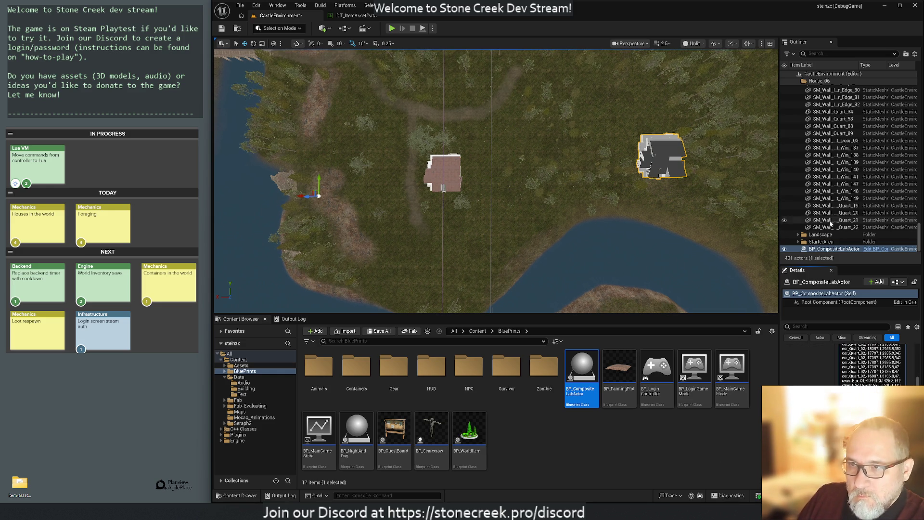
pyautogui.scroll(-3, 871, 364)
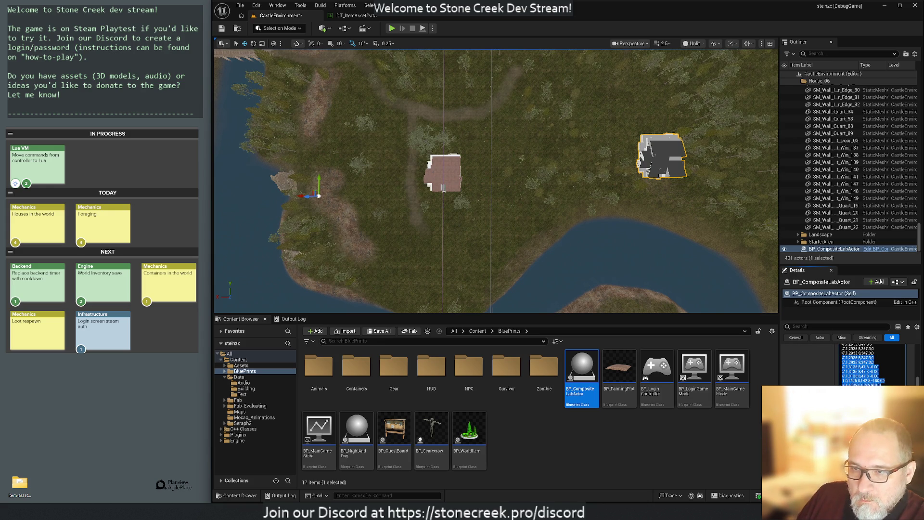
pyautogui.scroll(-3, 872, 365)
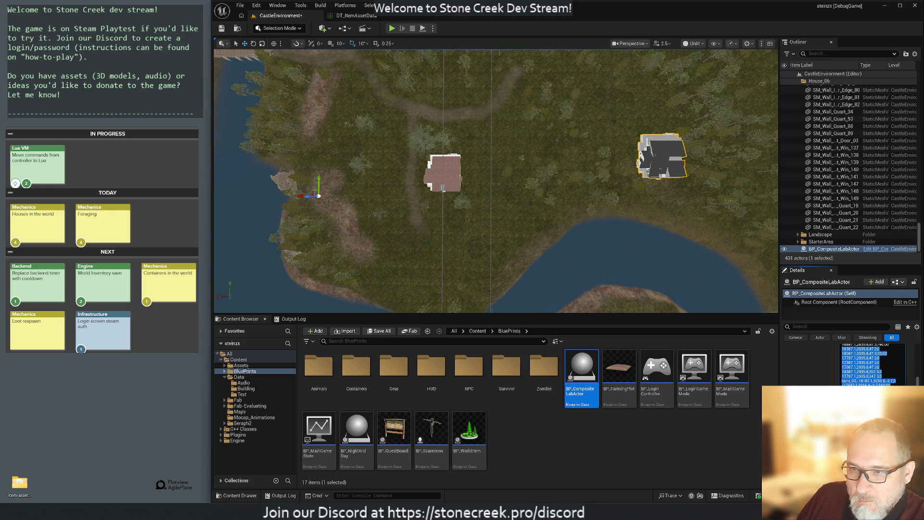
pyautogui.hotkey('ctrl', 'a')
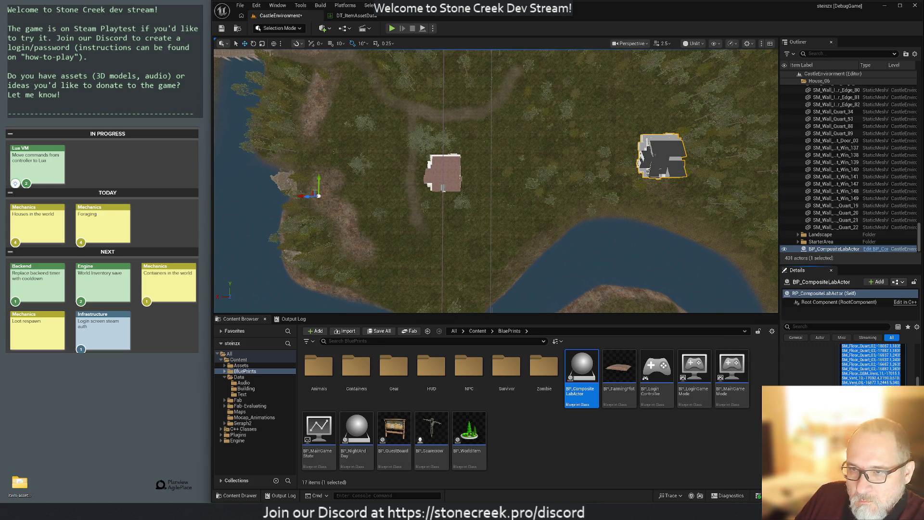
pyautogui.click(872, 364)
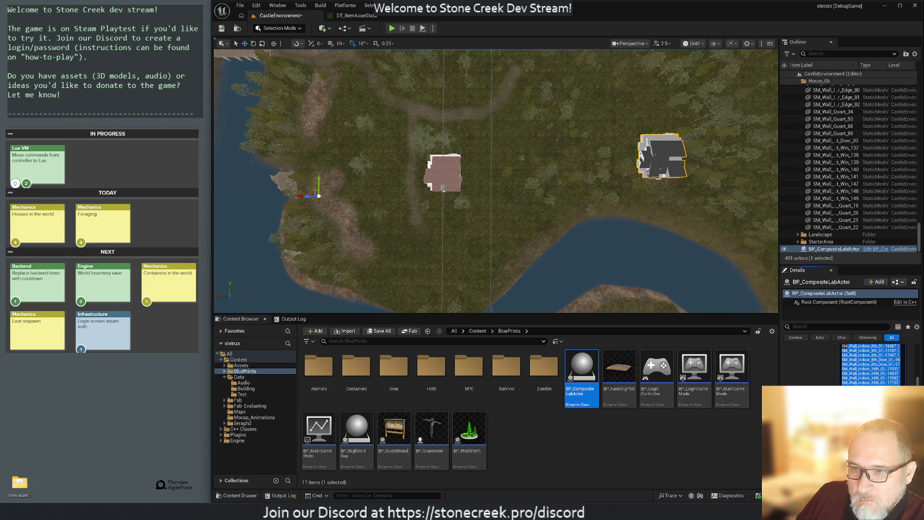
pyautogui.scroll(-3, 871, 365)
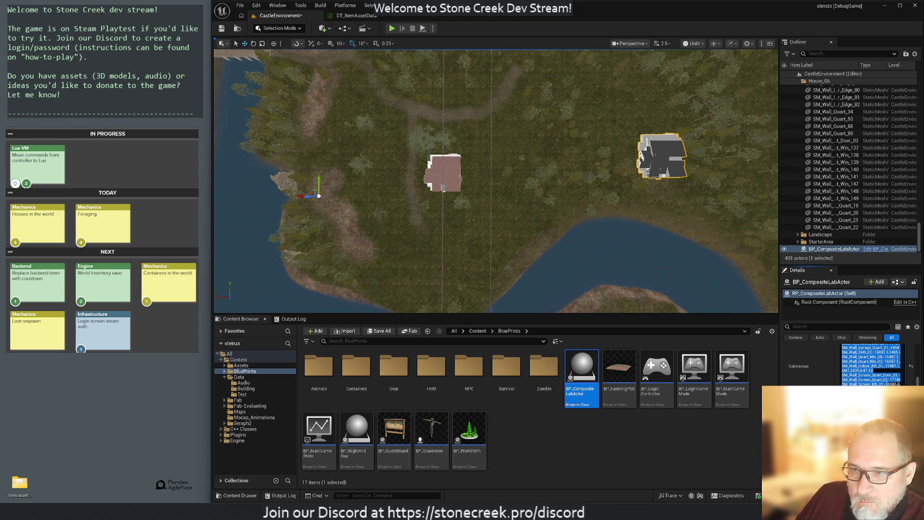
pyautogui.scroll(3, 847, 366)
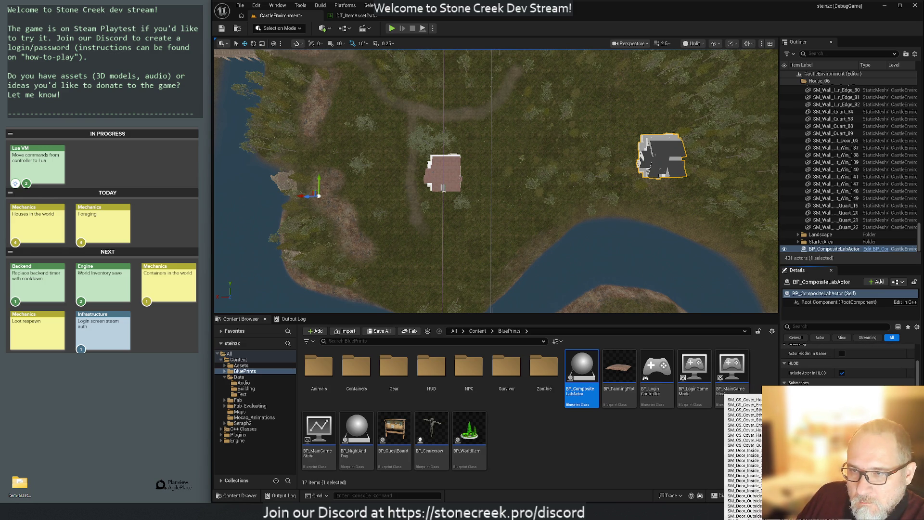
pyautogui.moveTo(721, 388)
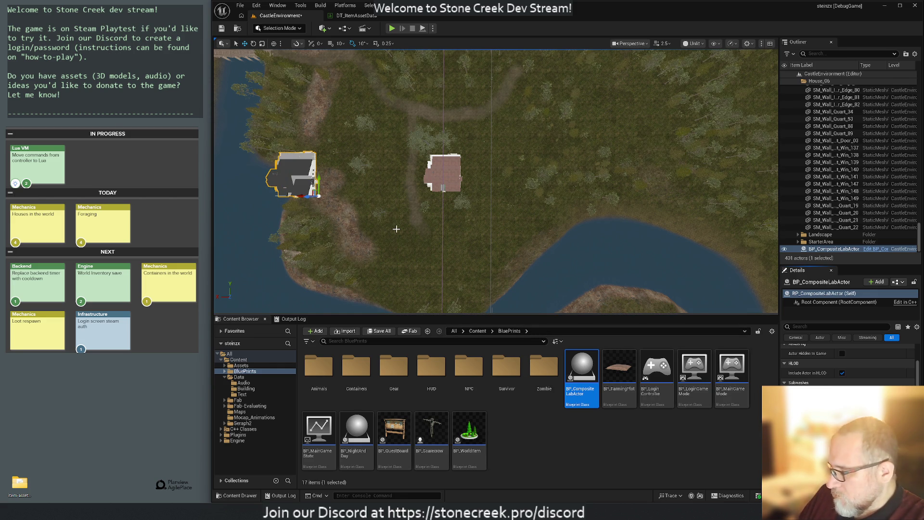
# - Drag the composite house onto the grass right next to the red-roofed House_06
pyautogui.moveTo(396, 229)
pyautogui.mouseDown()
pyautogui.moveTo(616, 235)
pyautogui.moveTo(621, 183)
pyautogui.mouseUp()
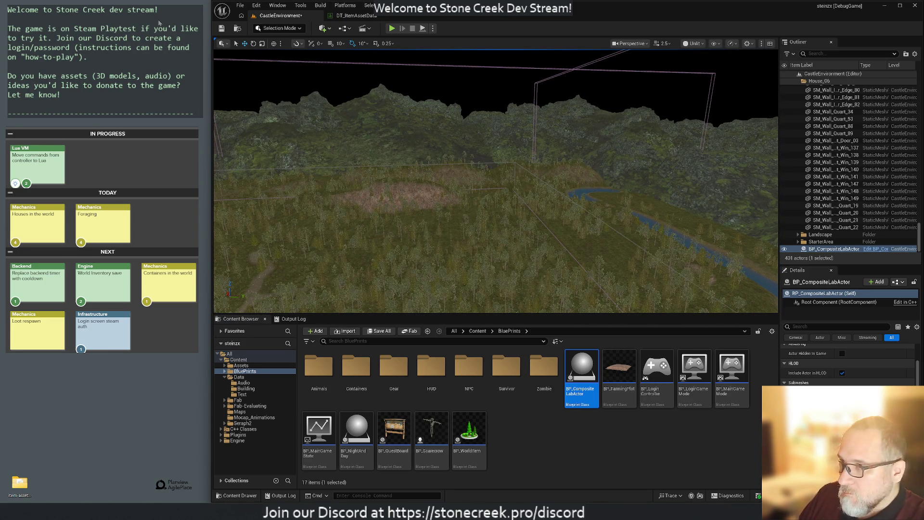
pyautogui.press('f')
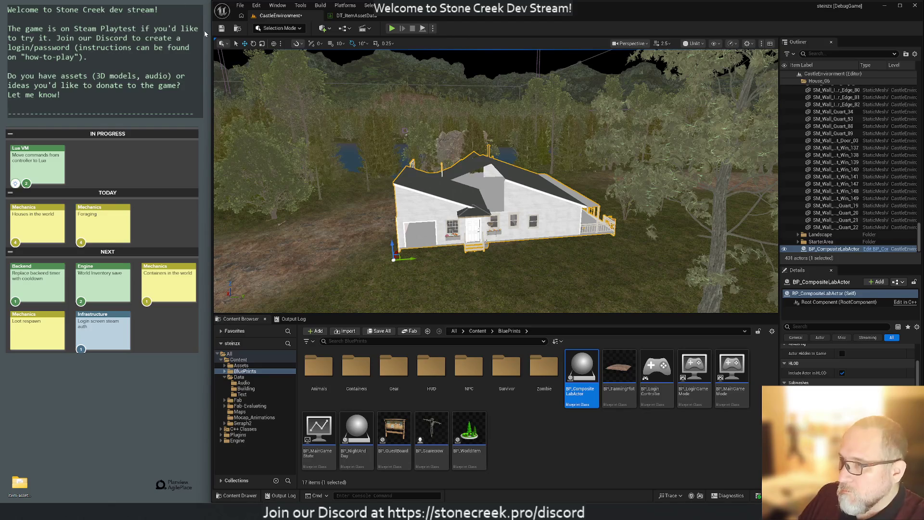
pyautogui.moveTo(496, 181); pyautogui.dragTo(481, 173)
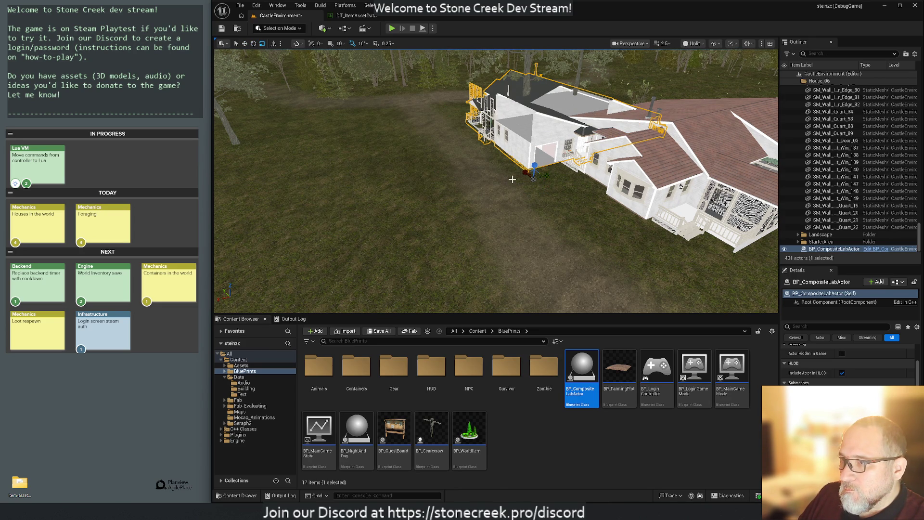
pyautogui.moveTo(525, 181); pyautogui.dragTo(294, 268)
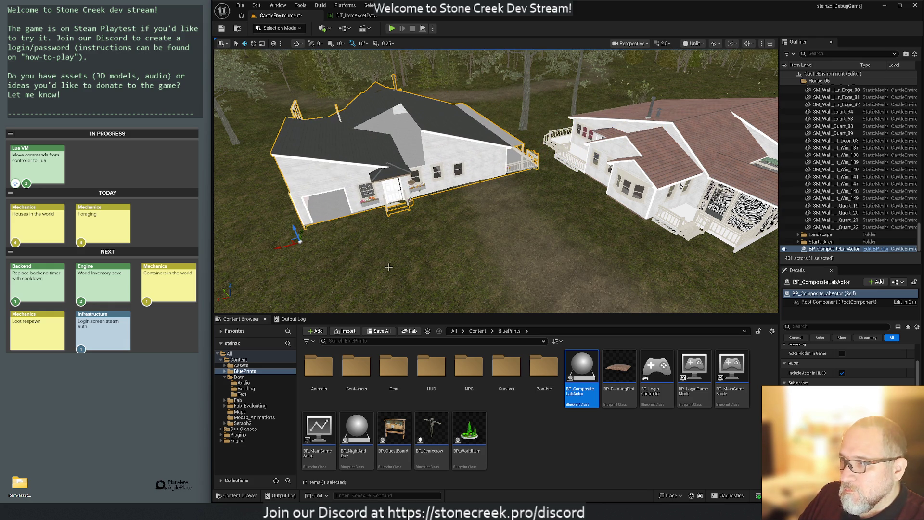
pyautogui.moveTo(505, 245); pyautogui.dragTo(518, 266)
pyautogui.press('f')
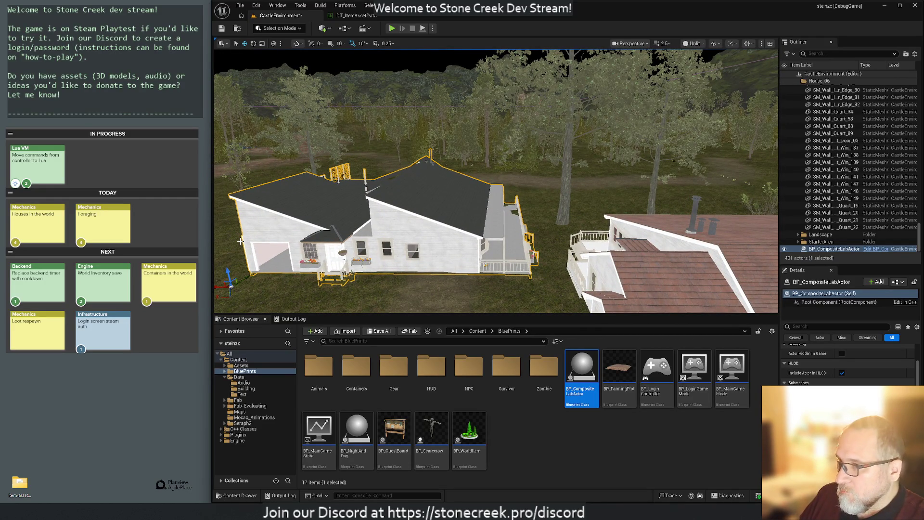
# - Redo the last move, rotate the house -100°, and slide it left beside the red-roofed house
pyautogui.moveTo(240, 241); pyautogui.dragTo(240, 241)
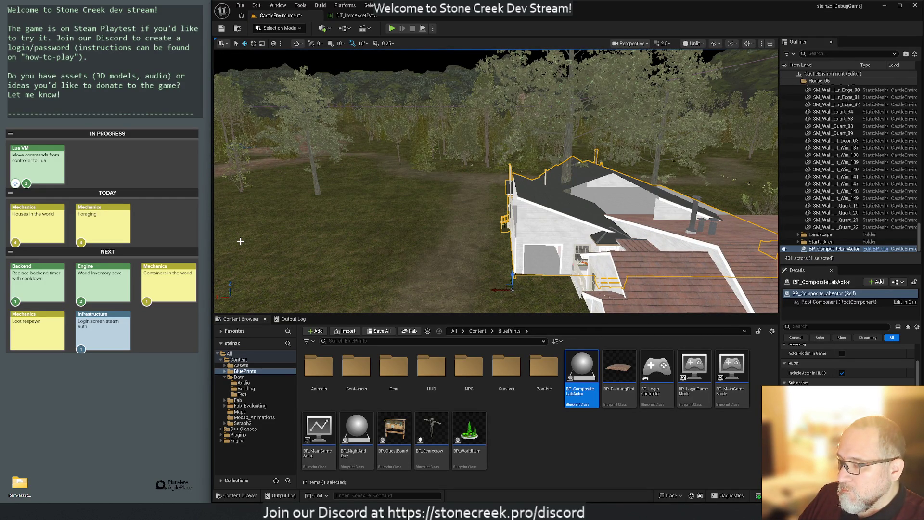
pyautogui.click(256, 5)
pyautogui.click(278, 41)
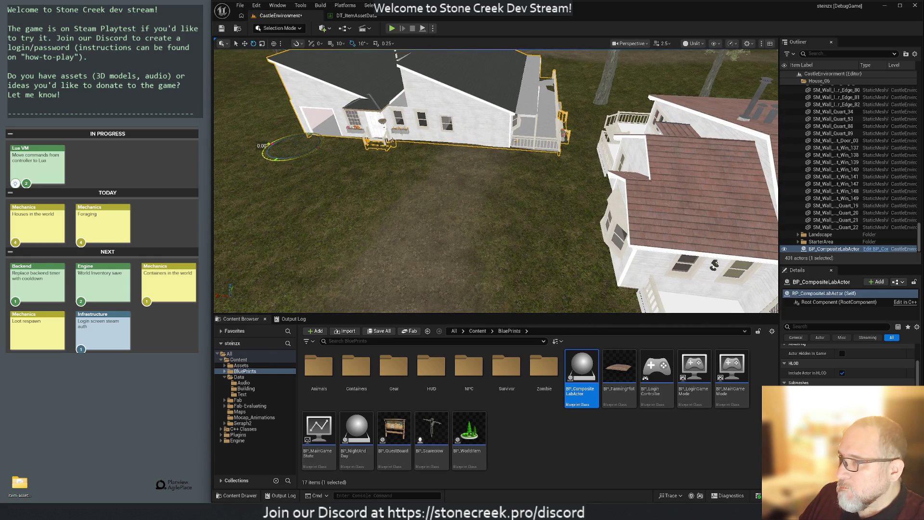
pyautogui.moveTo(263, 146)
pyautogui.mouseDown()
pyautogui.moveTo(266, 168)
pyautogui.moveTo(279, 144)
pyautogui.moveTo(311, 149)
pyautogui.mouseUp()
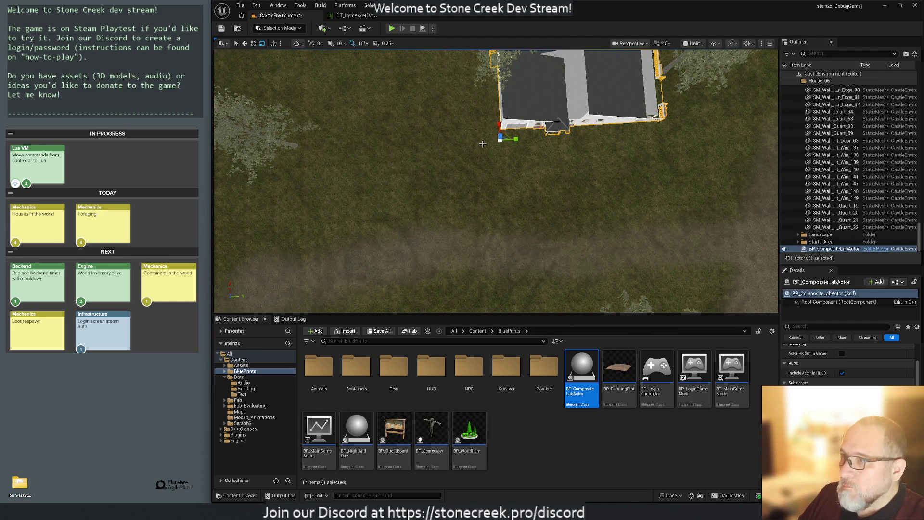
pyautogui.moveTo(515, 141); pyautogui.dragTo(387, 145)
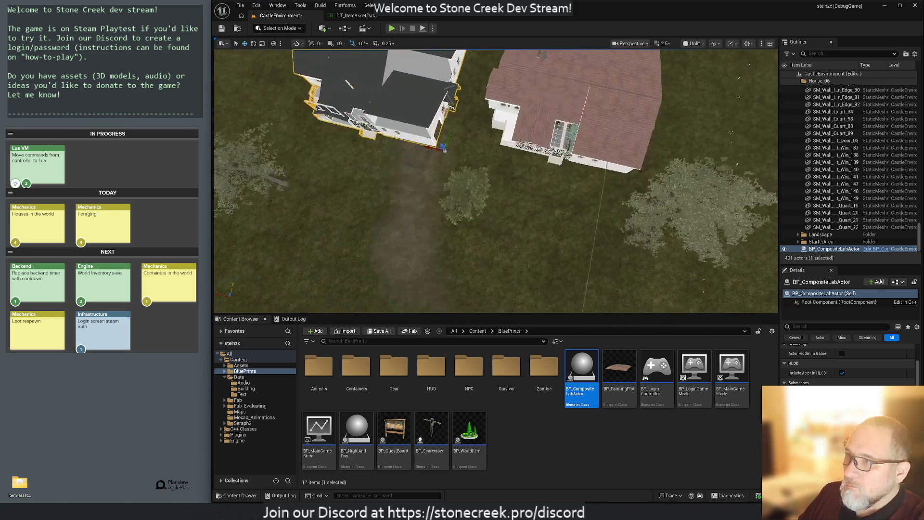
pyautogui.press('f')
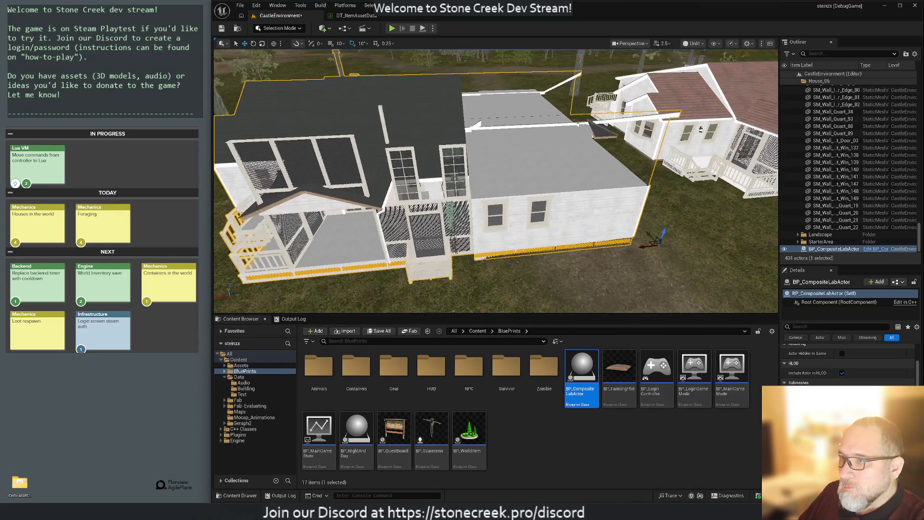
# - Undo the accidental raise so the house rests on the ground, then select the landscape
pyautogui.moveTo(496, 180)
pyautogui.mouseDown()
pyautogui.moveTo(476, 168)
pyautogui.moveTo(496, 191)
pyautogui.moveTo(496, 207)
pyautogui.mouseUp()
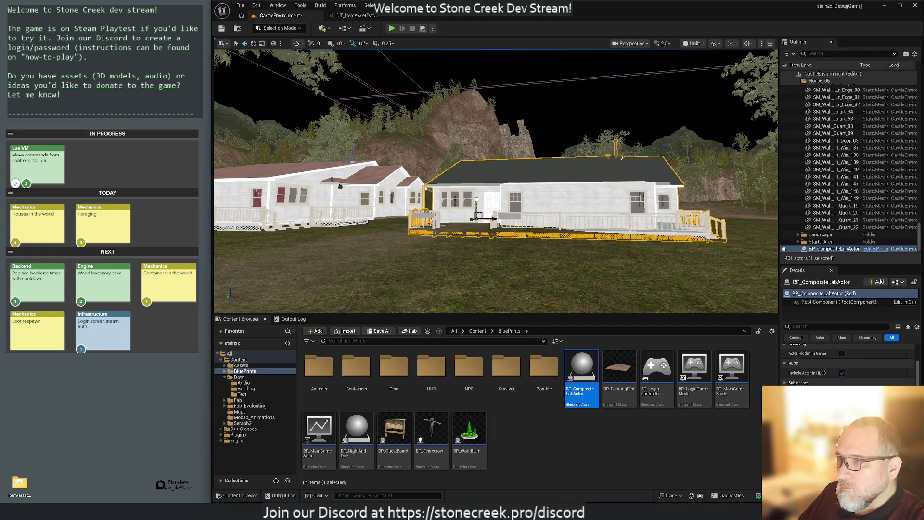
pyautogui.moveTo(477, 198); pyautogui.dragTo(475, 175)
pyautogui.hotkey('ctrl', 'z')
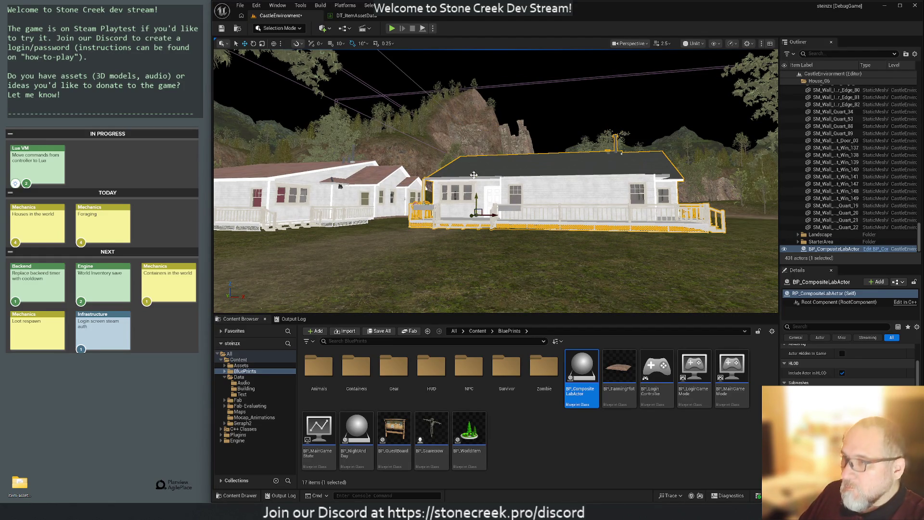
pyautogui.click(383, 238)
pyautogui.moveTo(341, 186)
pyautogui.mouseDown()
pyautogui.moveTo(340, 239)
pyautogui.moveTo(341, 192)
pyautogui.mouseUp()
pyautogui.moveTo(491, 140); pyautogui.dragTo(491, 113)
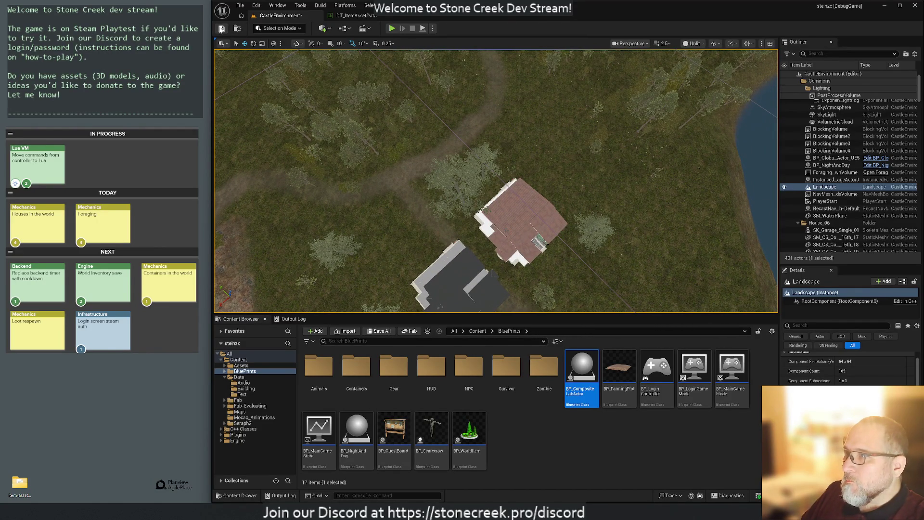
# - Save the map and play-test it, toggling mouse control with Shift+F1 and ejecting then re-possessing the player
pyautogui.hotkey('ctrl', 's')
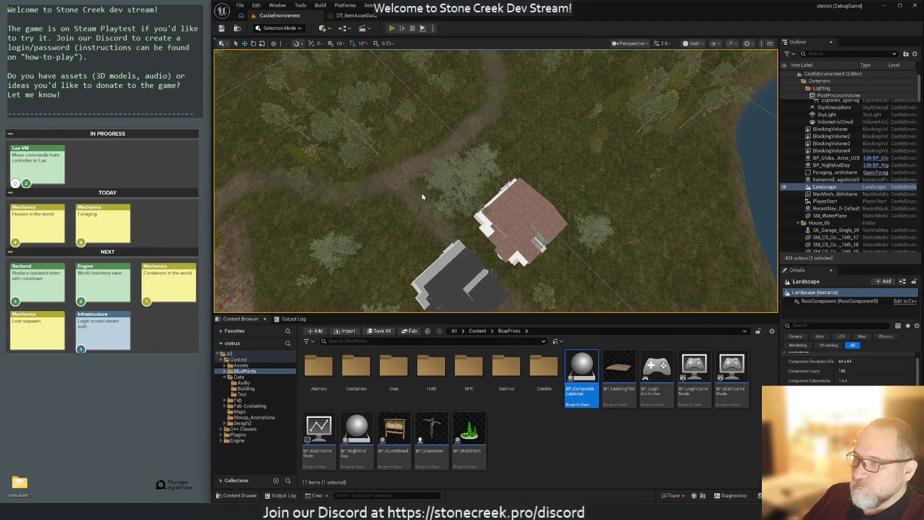
pyautogui.hotkey('alt', 'p')
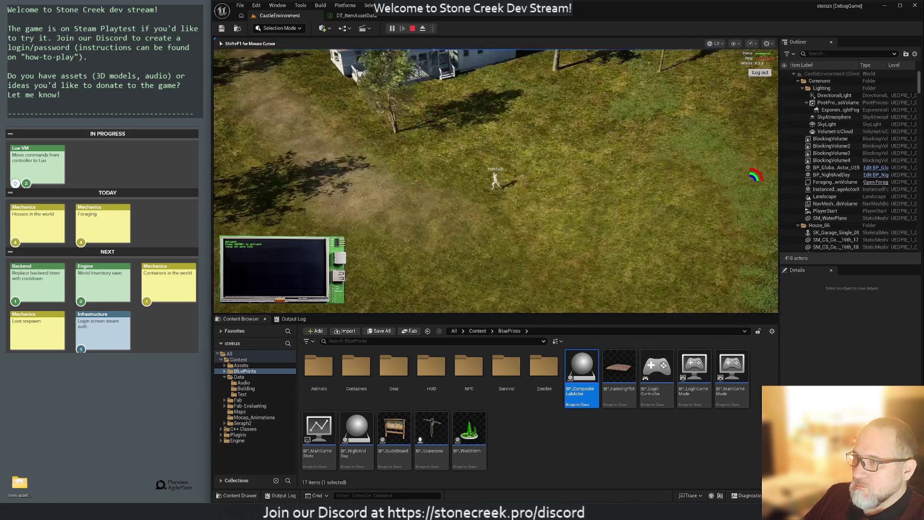
pyautogui.hotkey('shift', 'F1')
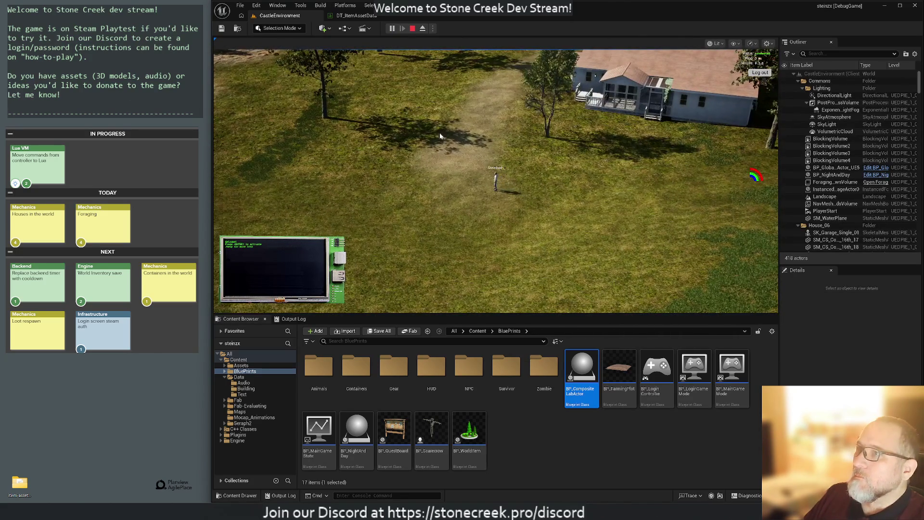
pyautogui.click(440, 136)
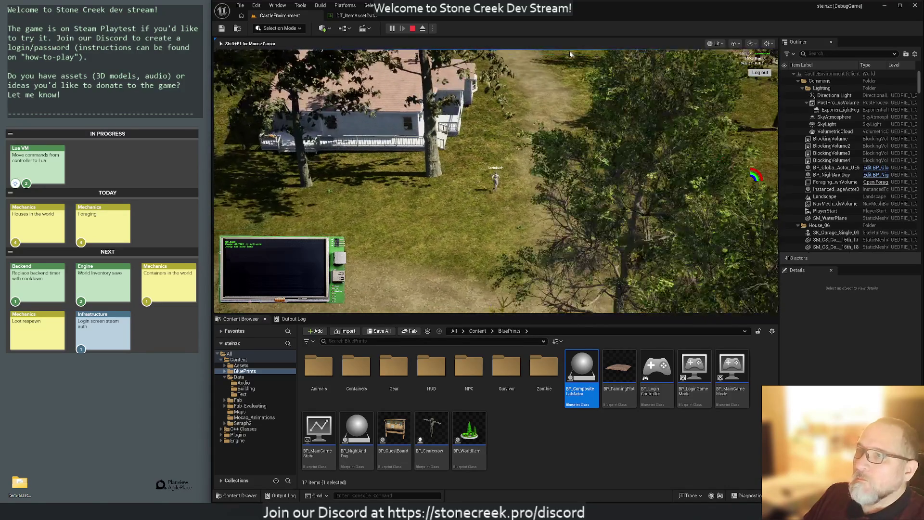
pyautogui.hotkey('shift', 'F1')
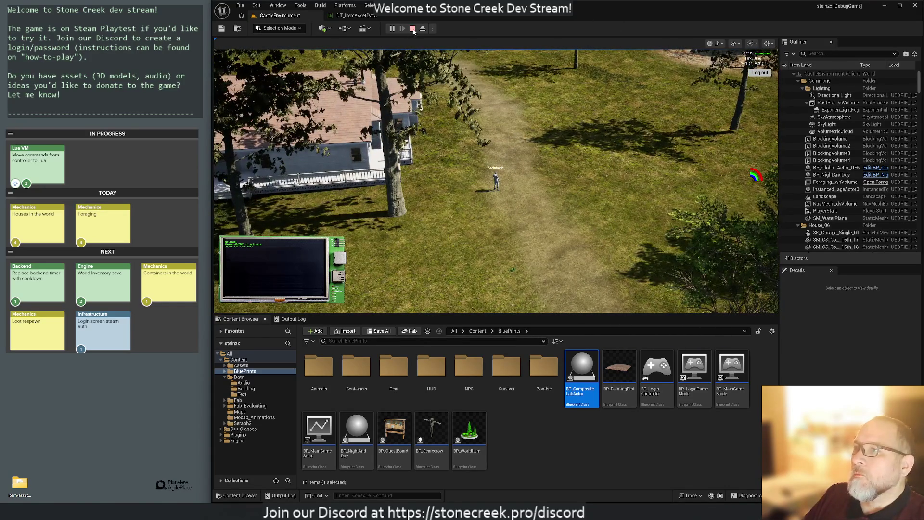
pyautogui.click(422, 28)
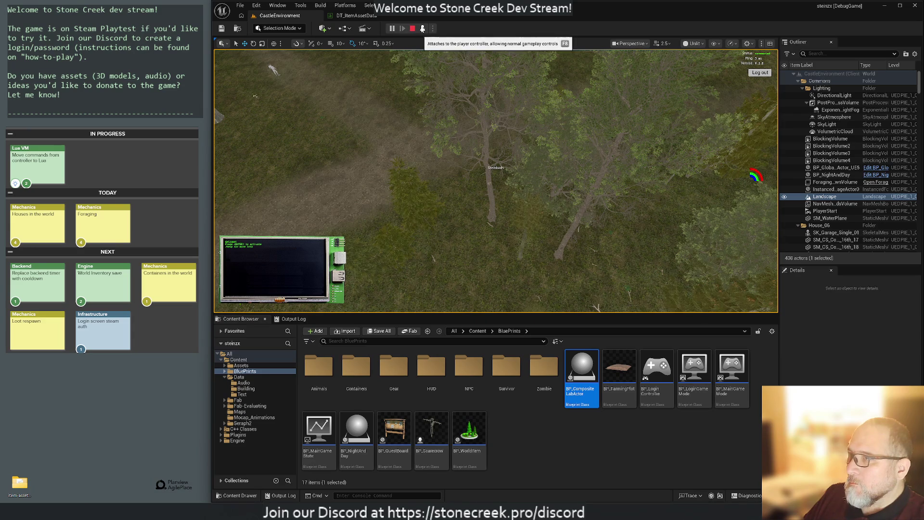
pyautogui.click(422, 29)
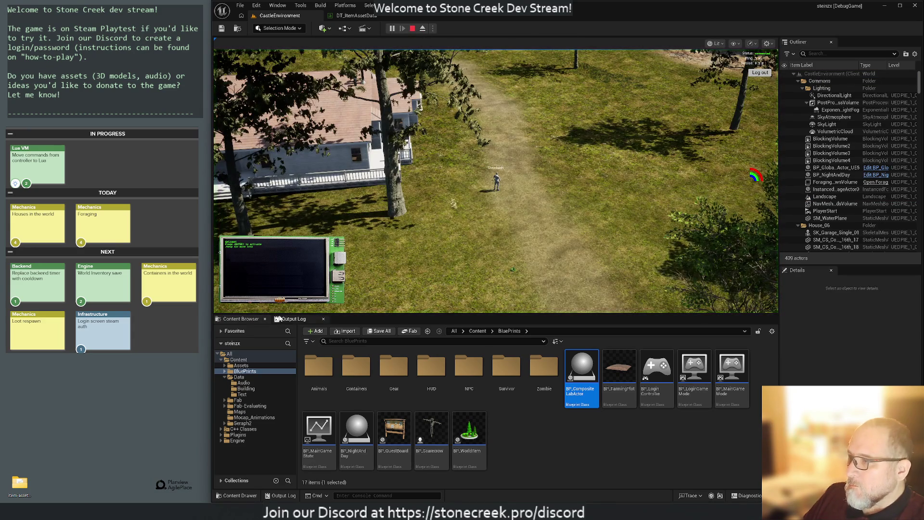
# - Review the missing-mesh errors in the Output Log, then stop the play session
pyautogui.click(291, 319)
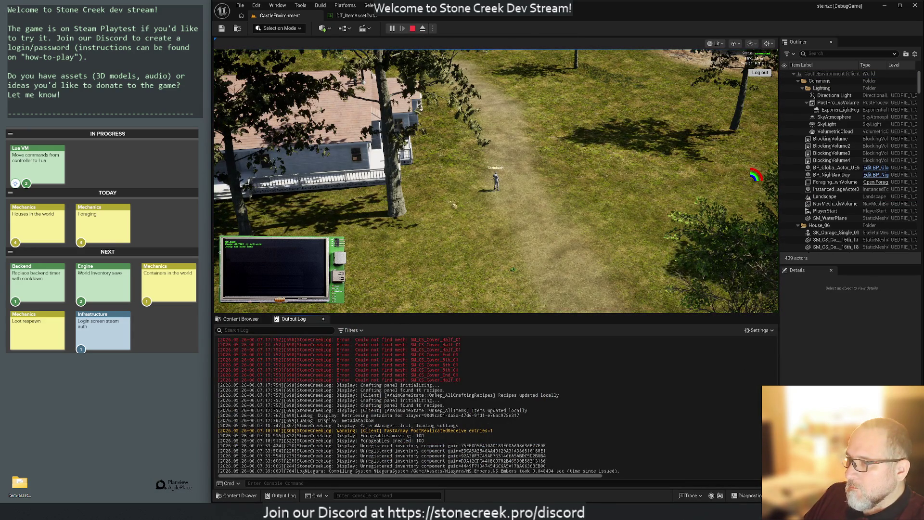
pyautogui.scroll(15, 491, 404)
pyautogui.scroll(15, 491, 404)
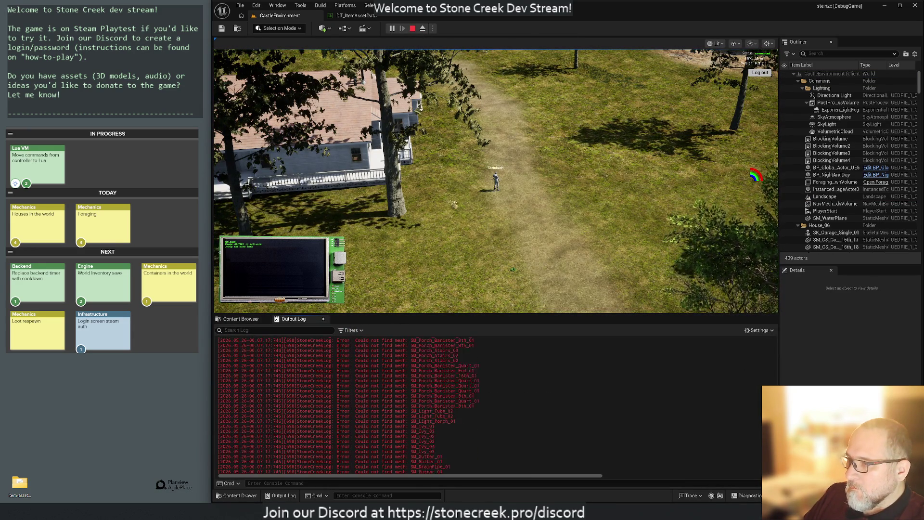
pyautogui.scroll(10, 491, 404)
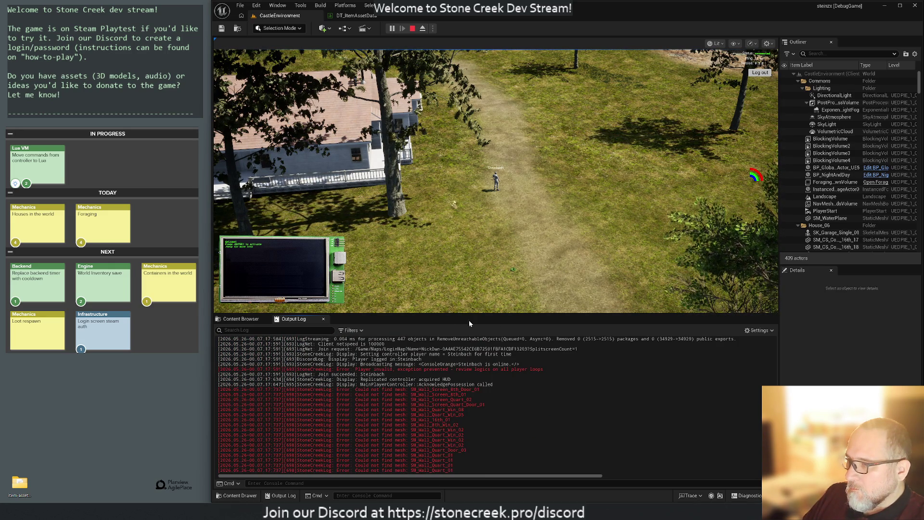
pyautogui.click(412, 28)
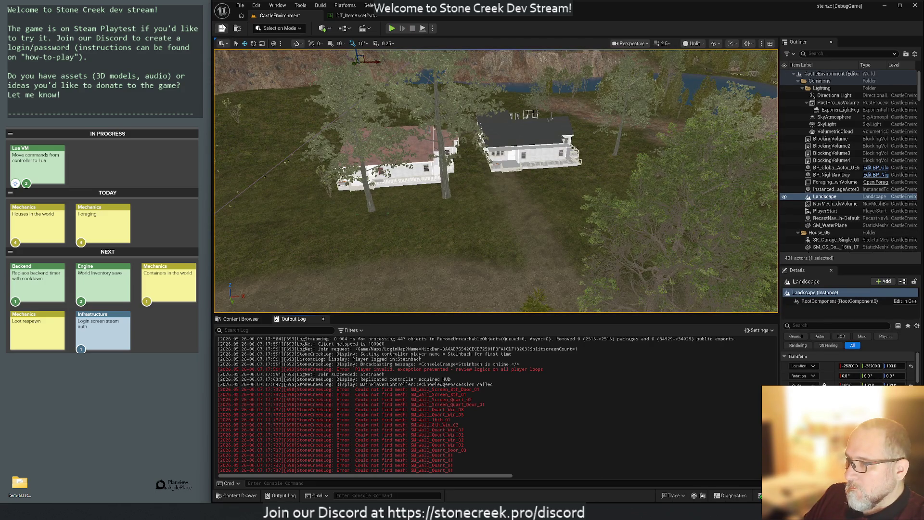
# - View both houses from above and return to the Content Browser
pyautogui.scroll(-5, 496, 180)
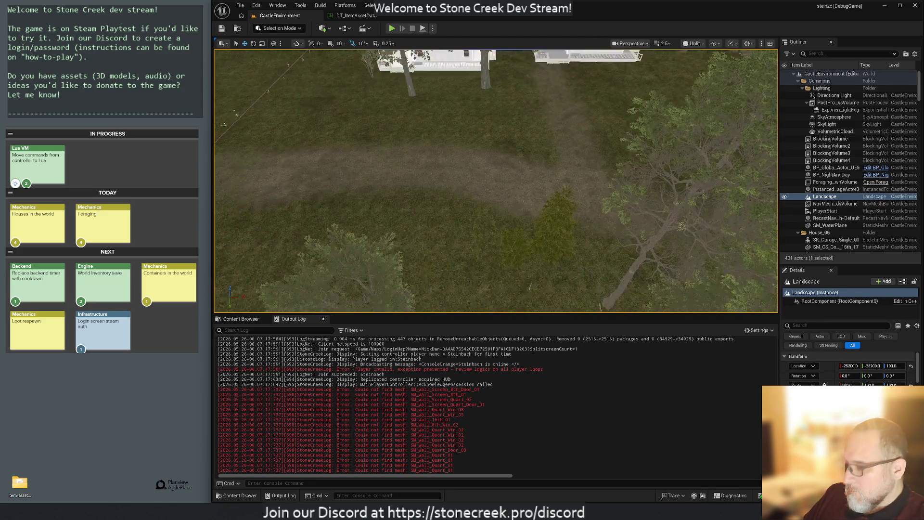
pyautogui.moveTo(496, 181); pyautogui.dragTo(419, 181)
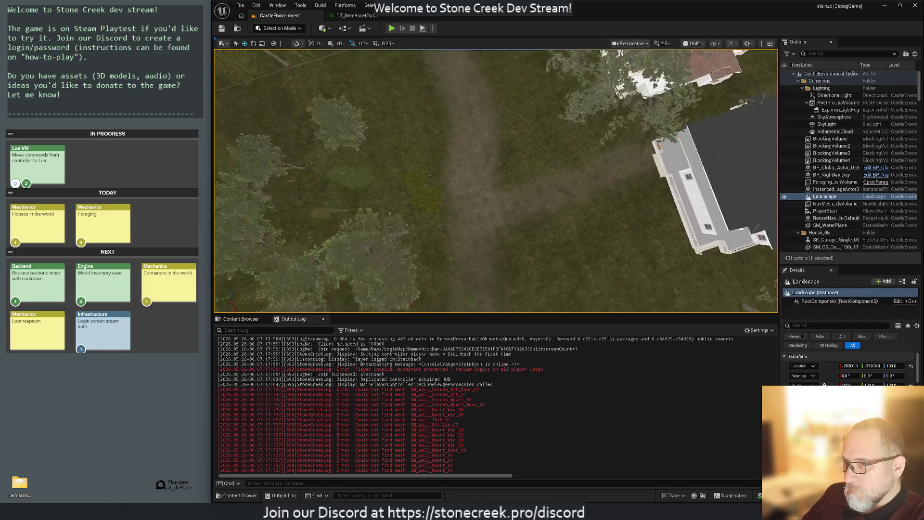
pyautogui.moveTo(581, 285)
pyautogui.mouseDown()
pyautogui.moveTo(568, 270)
pyautogui.moveTo(580, 285)
pyautogui.mouseUp()
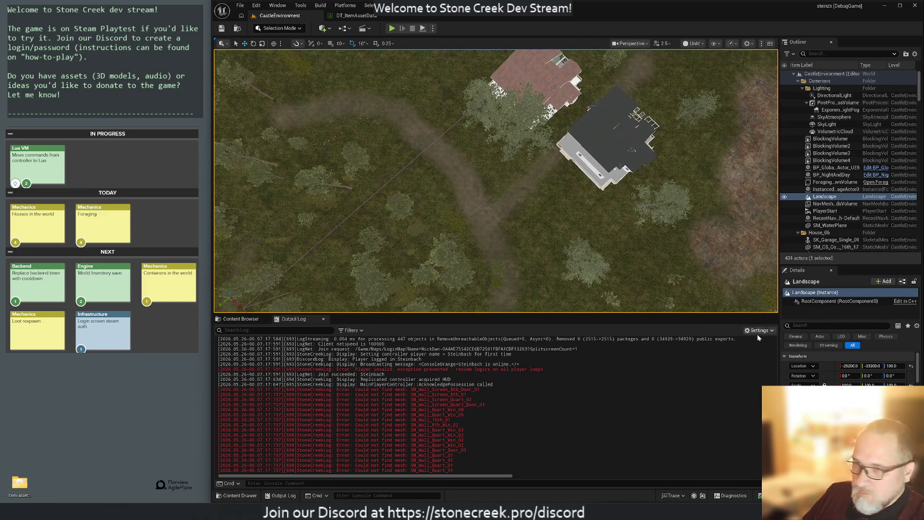
pyautogui.click(758, 330)
pyautogui.click(240, 319)
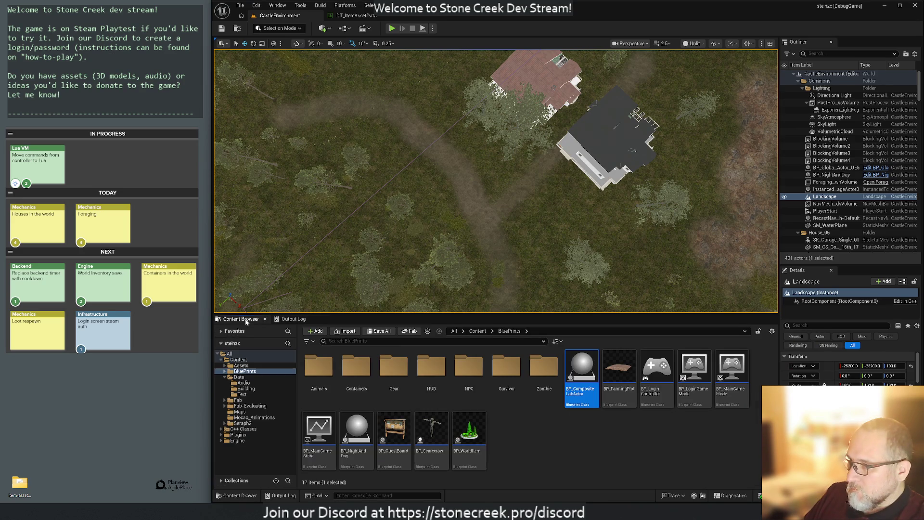